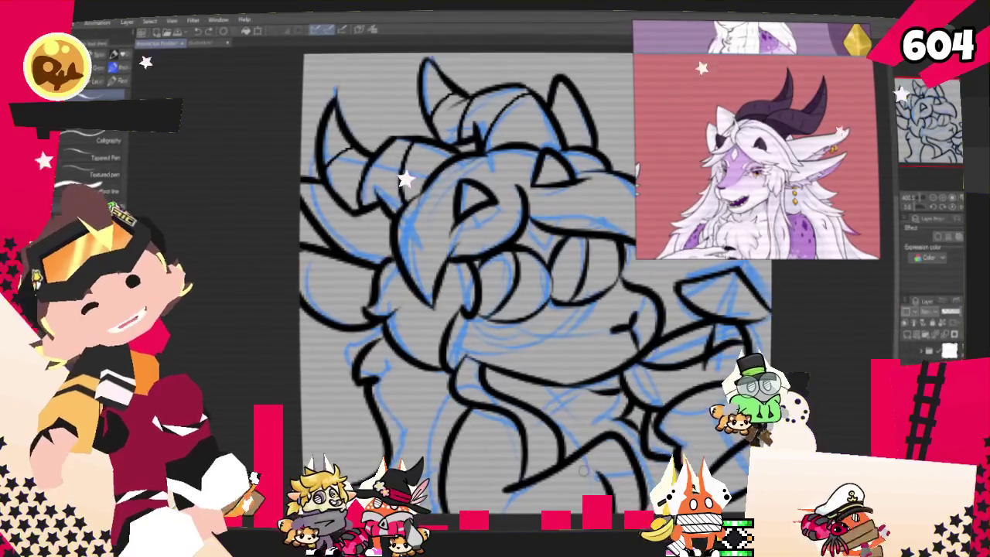
Step: Review the inked sketch at different zoom levels, then hide the blue sketch layer
mouse_move(464, 271)
mouse_down()
mouse_move(379, 255)
mouse_move(433, 232)
mouse_up()
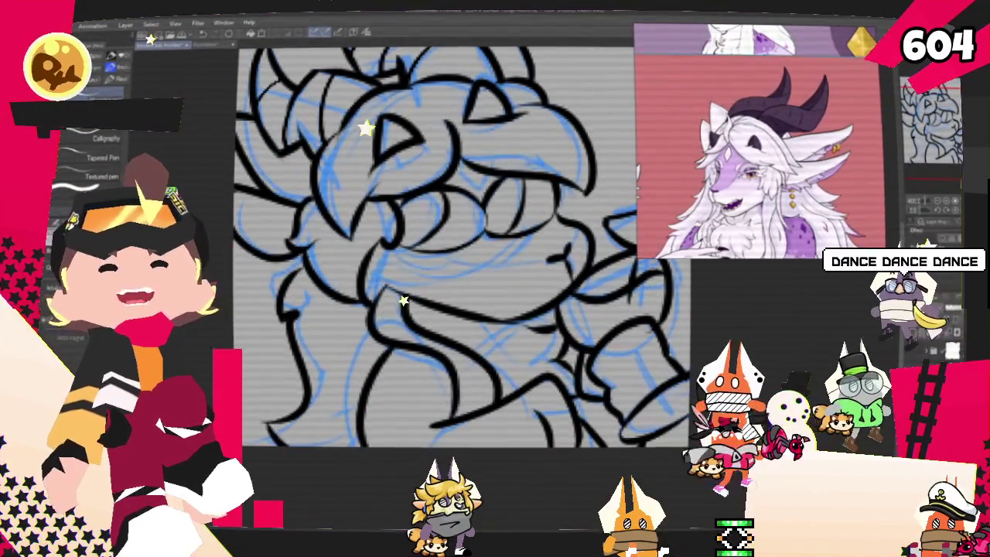
scroll(464, 270, up, 3)
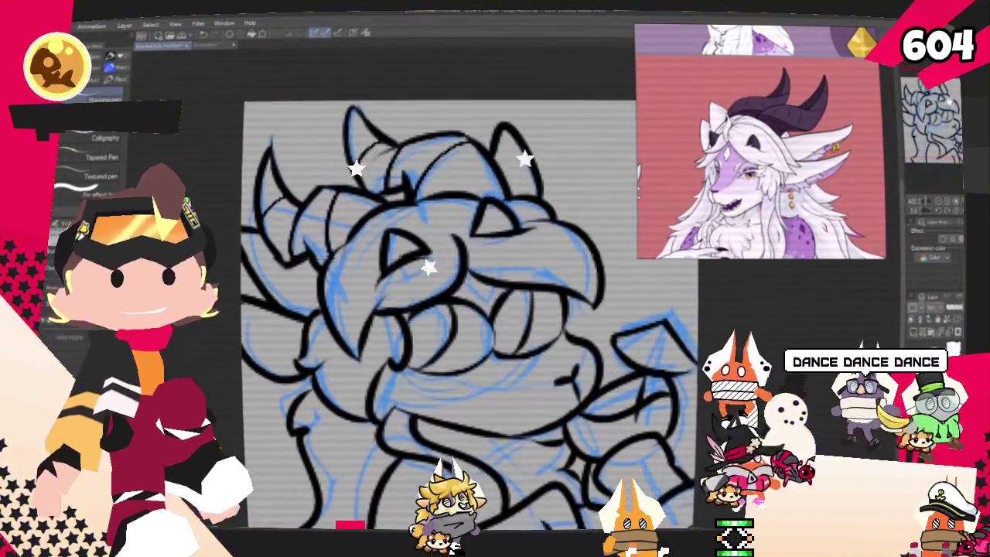
scroll(464, 310, down, 5)
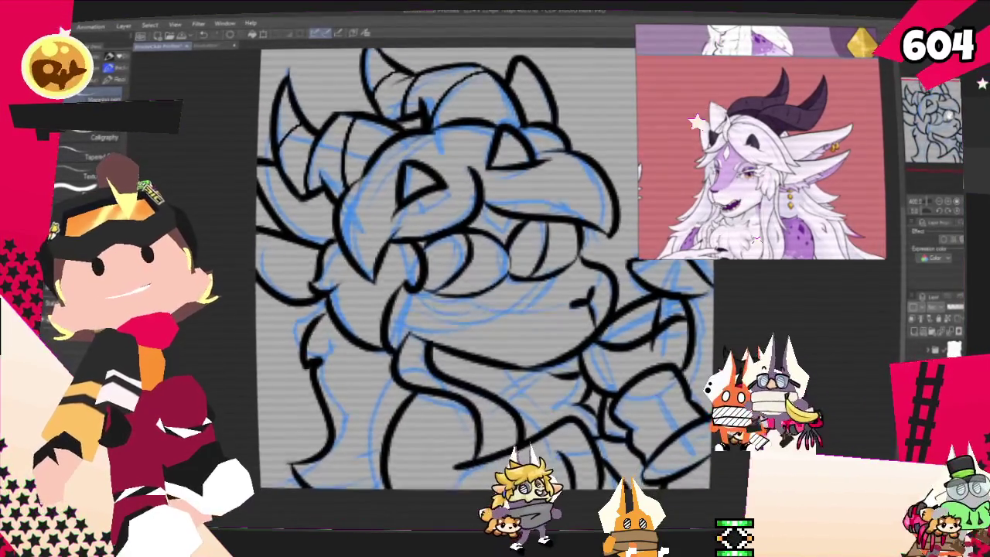
scroll(401, 269, up, 2)
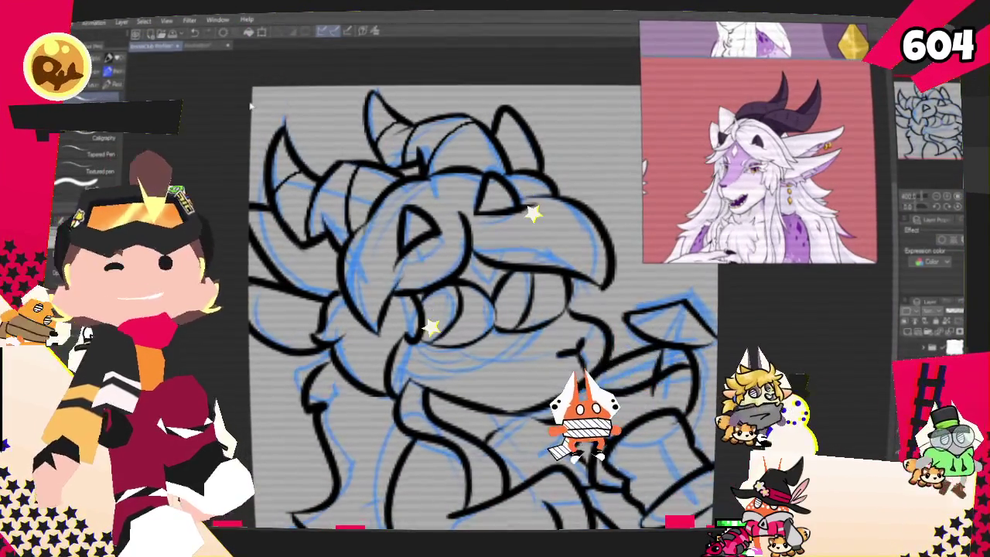
key(ctrl+minus)
key(ctrl+plus)
key(ctrl+plus)
key(ctrl+plus)
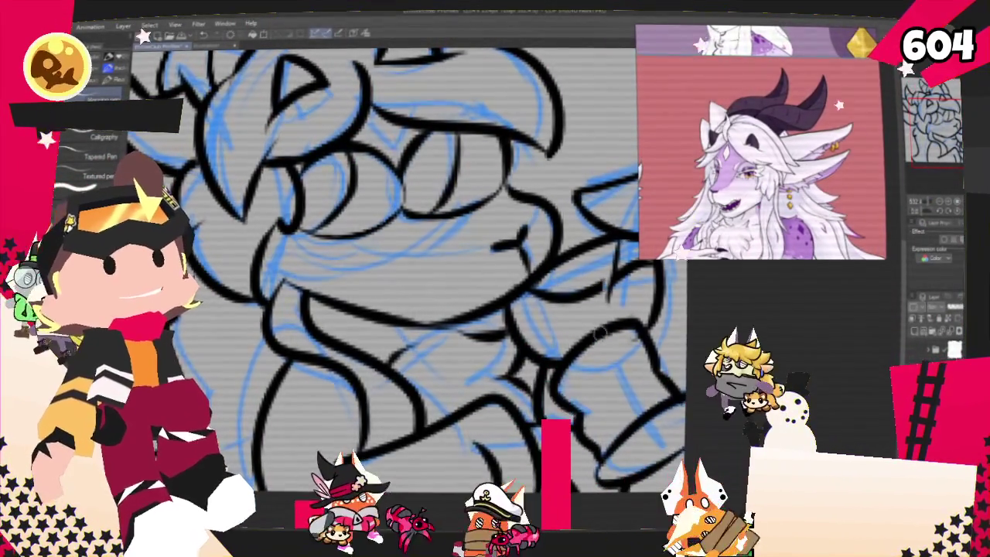
scroll(403, 256, down, 2)
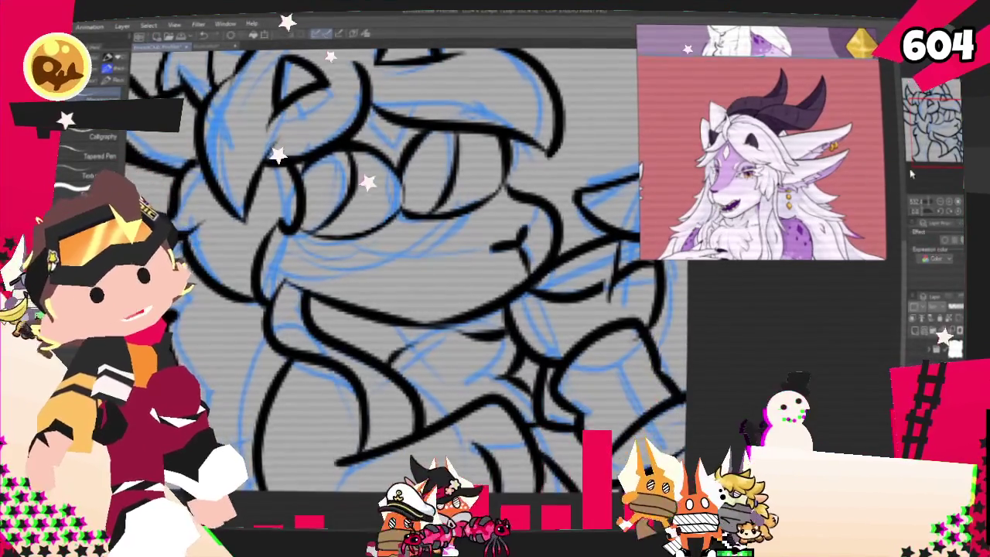
scroll(402, 271, down, 1)
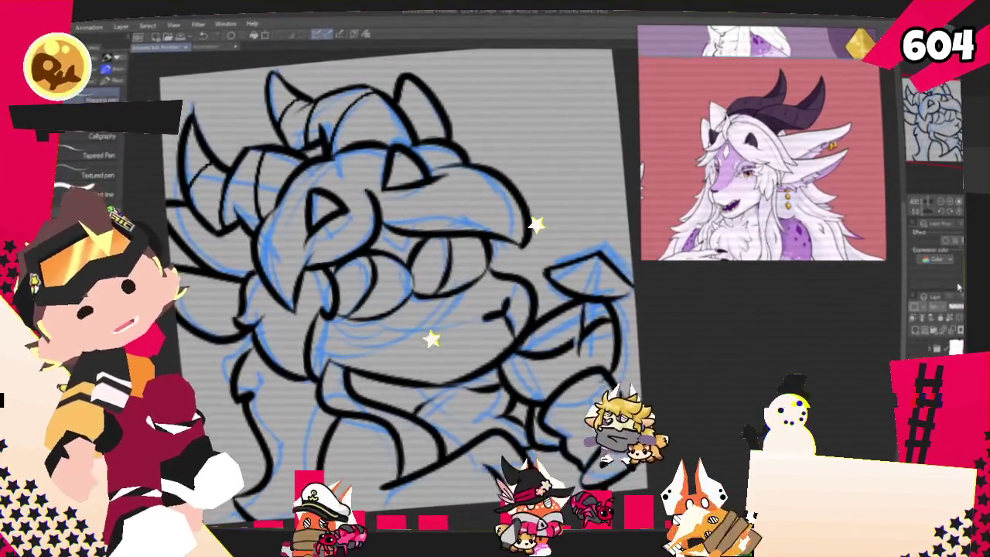
click(917, 333)
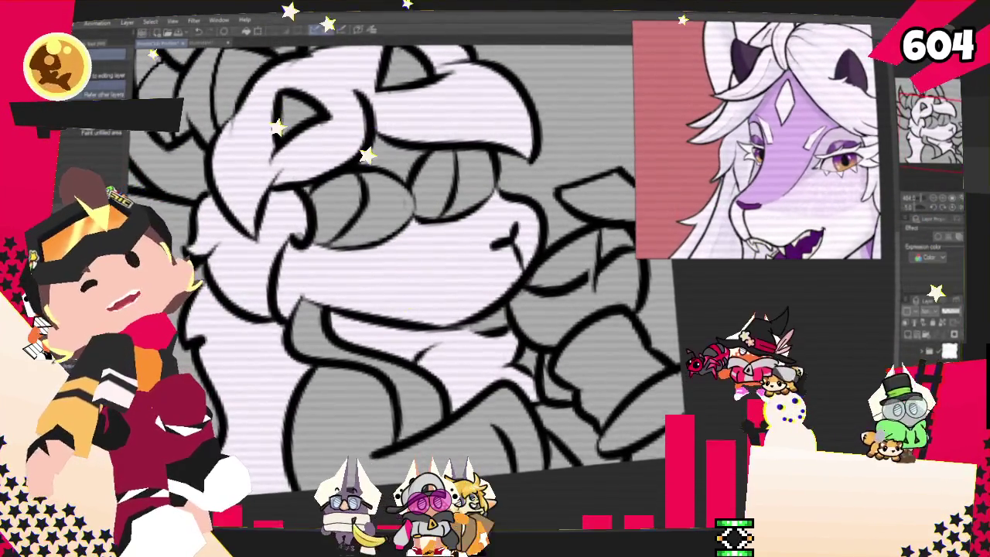
Step: Paint a flat pink blush stroke across the dragon's face with the Pen, replacing the uneven first stroke
key(p)
drag(356, 249, 493, 262)
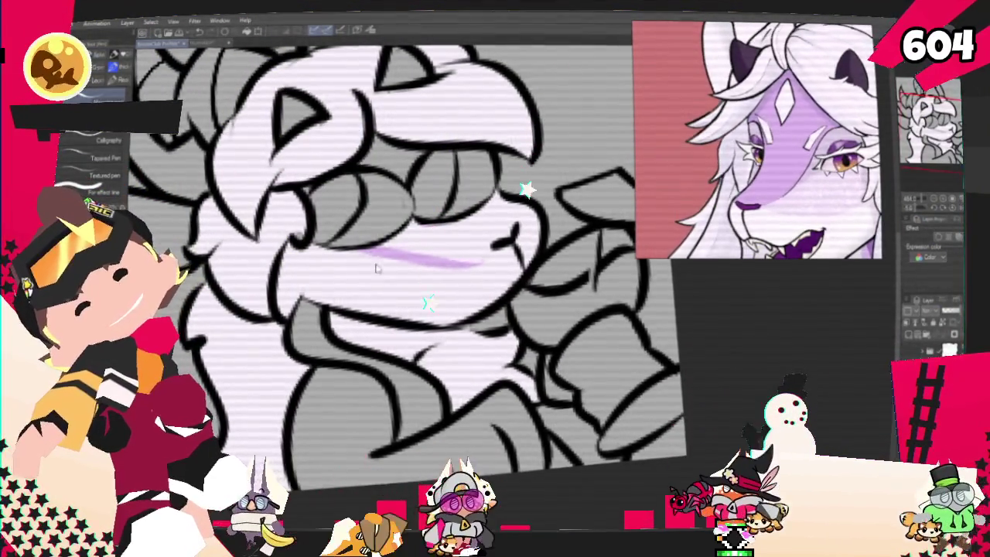
key(ctrl+z)
mouse_move(372, 249)
mouse_down()
mouse_move(495, 251)
mouse_move(512, 198)
mouse_up()
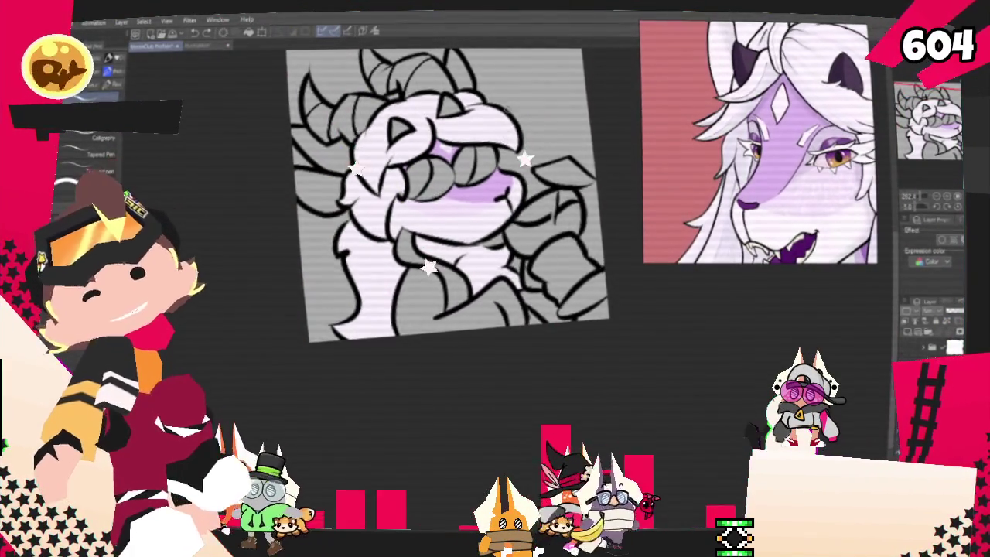
scroll(467, 175, up, 2)
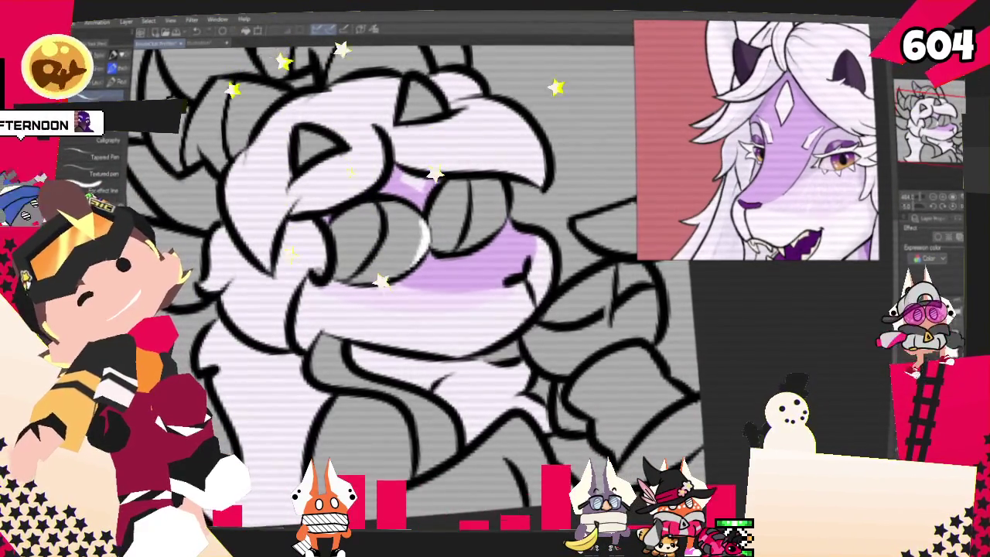
Step: Select both of the dragon's eyes and switch to the Airbrush to shade them
key(g)
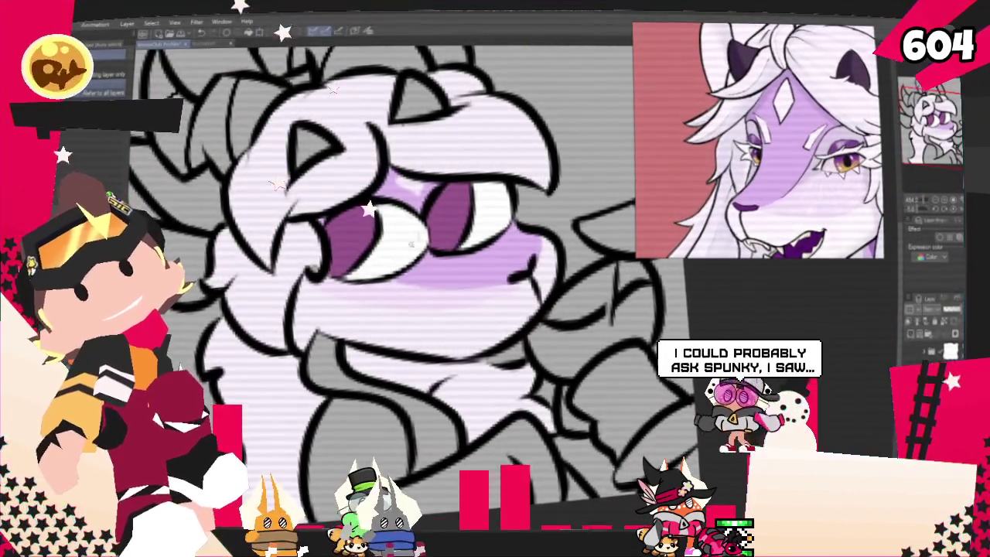
shift+click(456, 221)
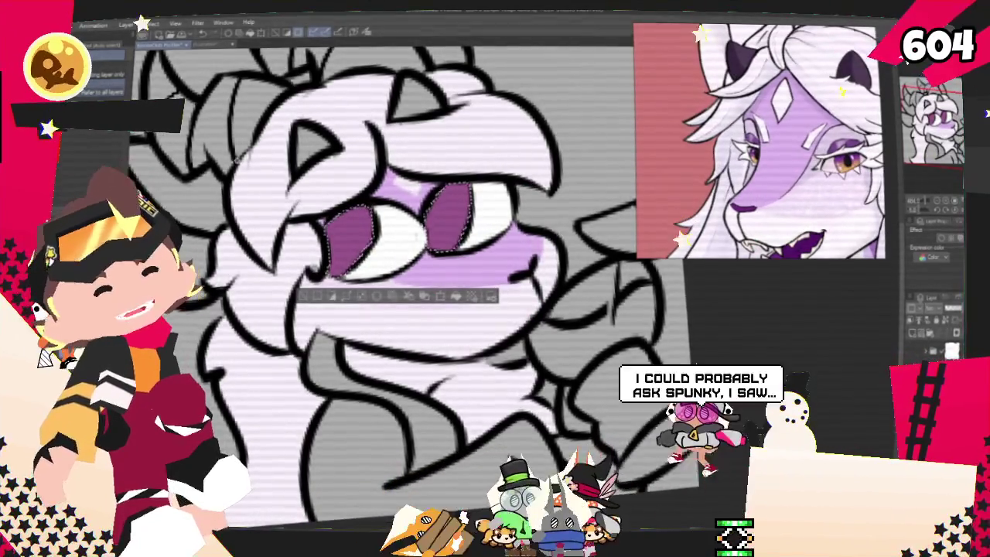
key(b)
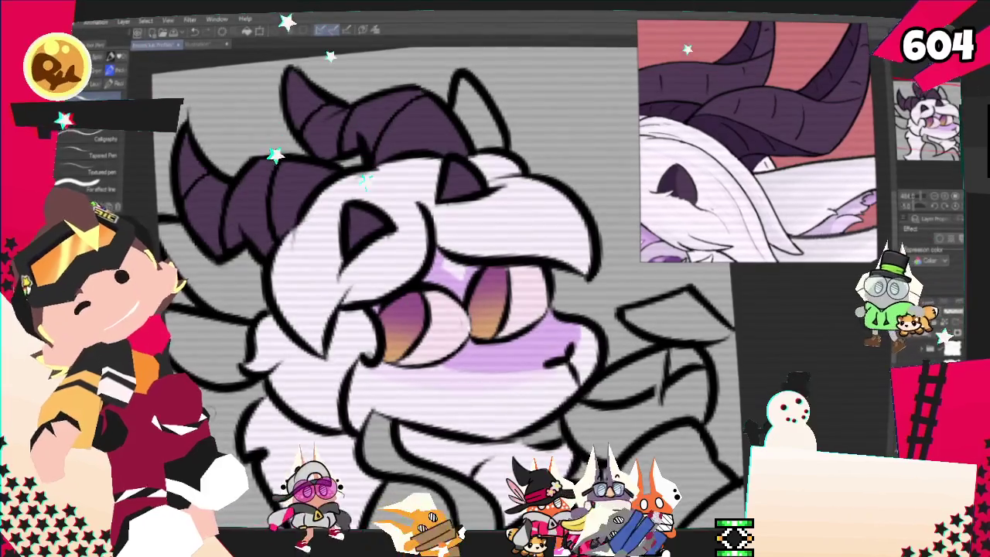
Step: With the Fill tool active, zoom out and back in to check the whole head and eyes
key(g)
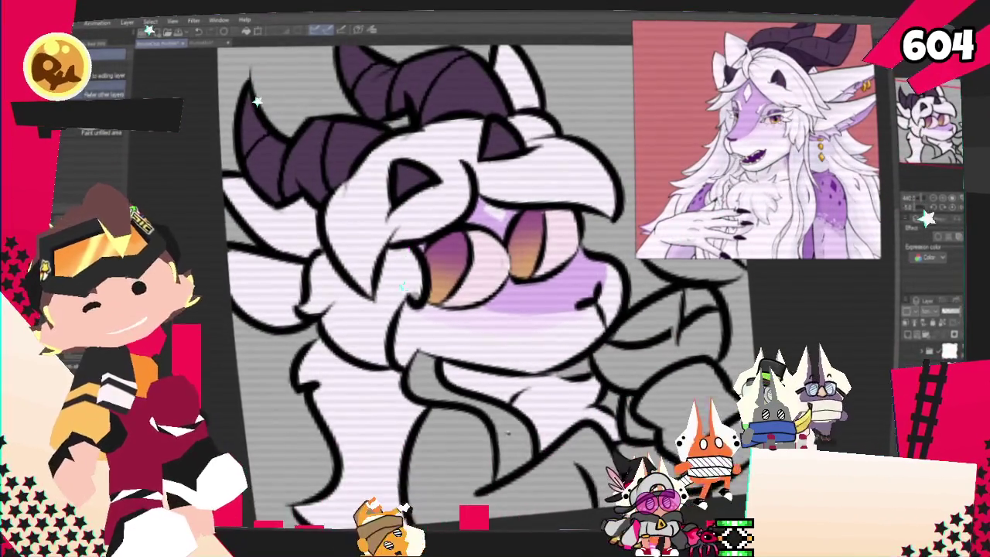
key(ctrl+minus)
key(ctrl+minus)
key(ctrl+minus)
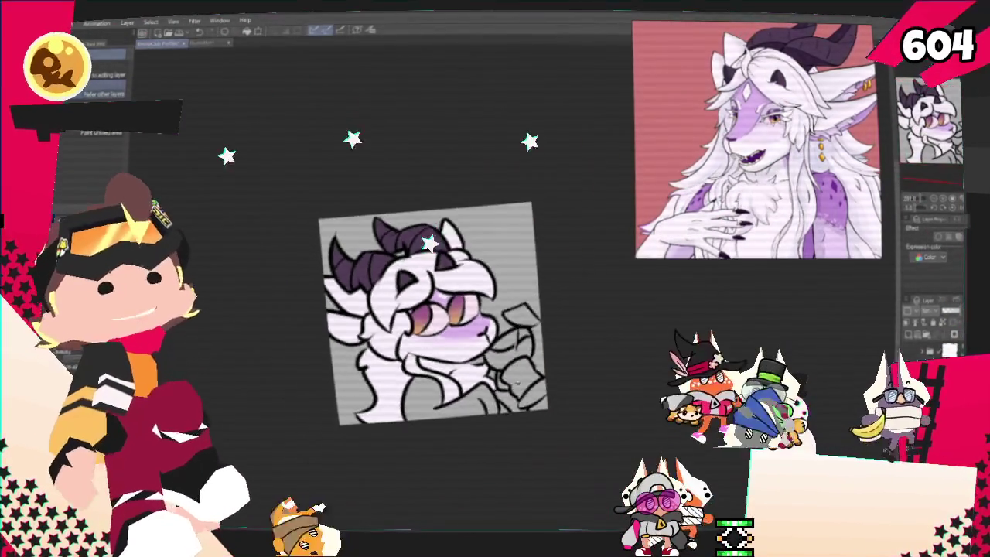
key(ctrl+plus)
key(ctrl+plus)
key(ctrl+plus)
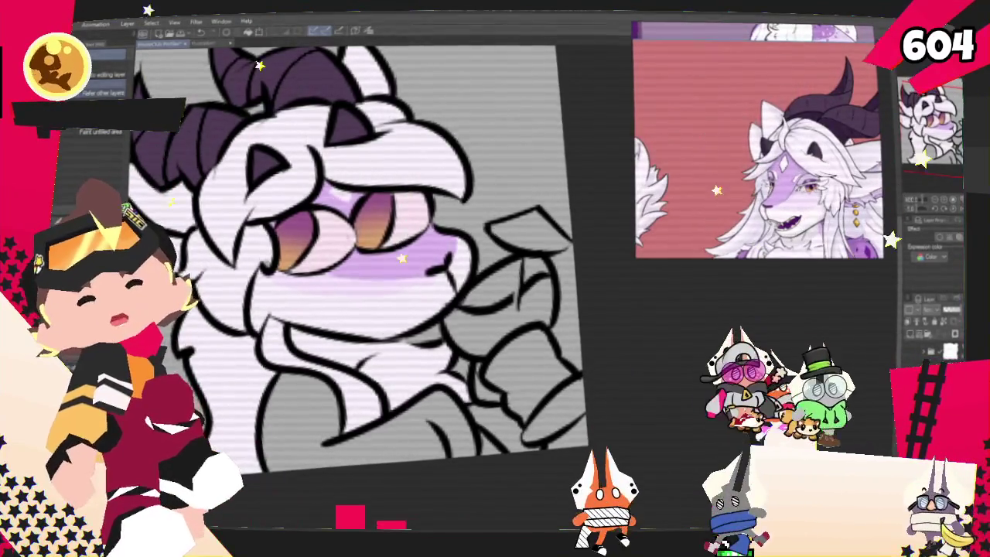
key(ctrl+plus)
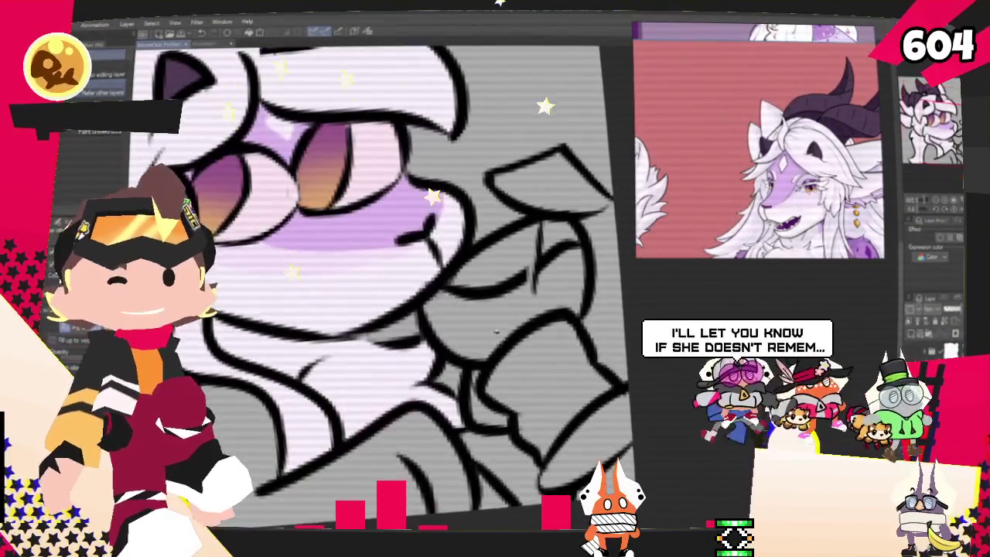
key(ctrl+minus)
key(ctrl+minus)
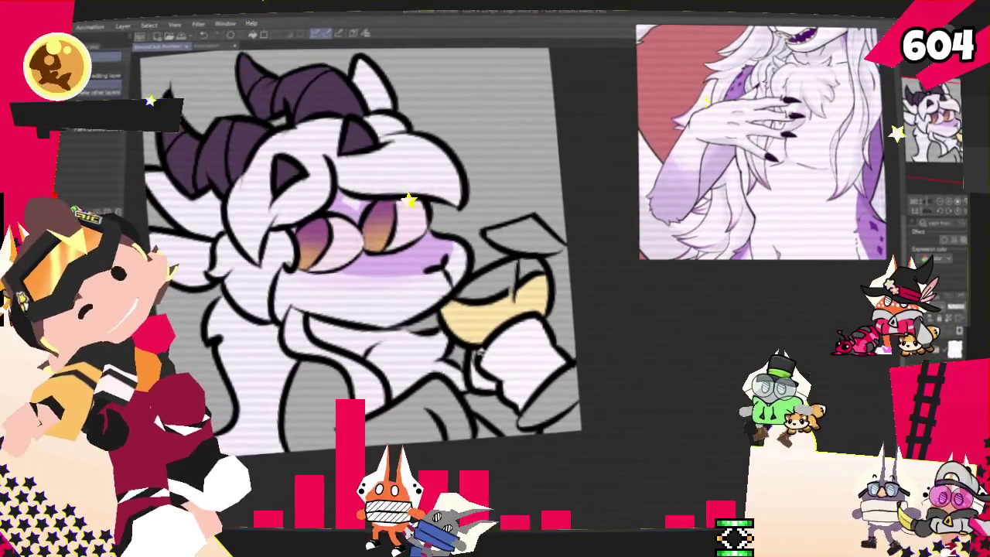
Step: Sample the chest purple from the reference image and get ready to fill with it
key(p)
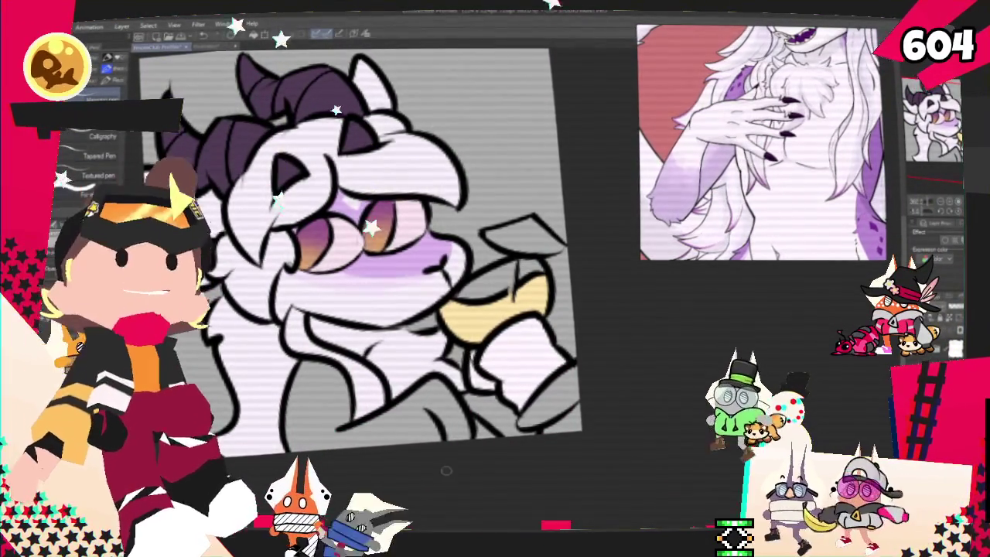
click(696, 226)
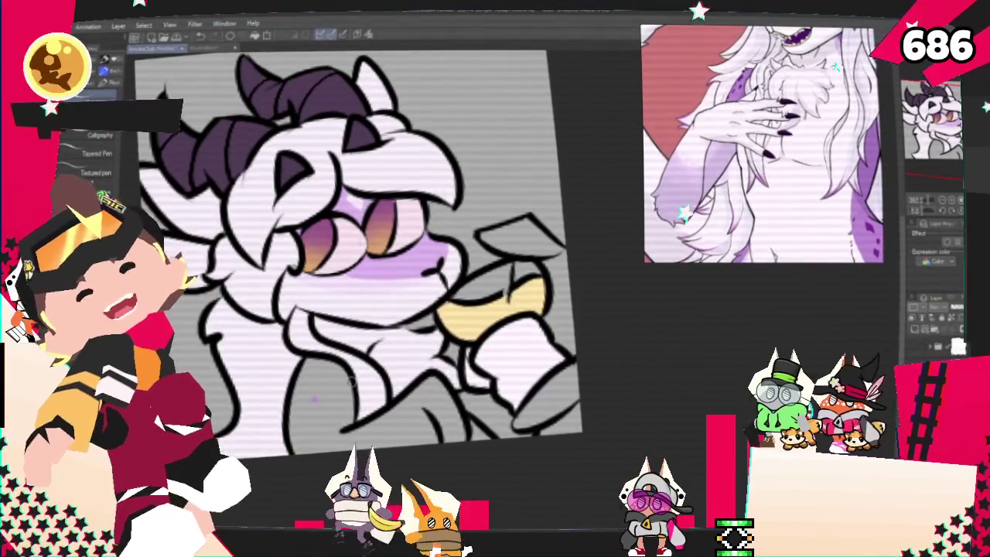
key(g)
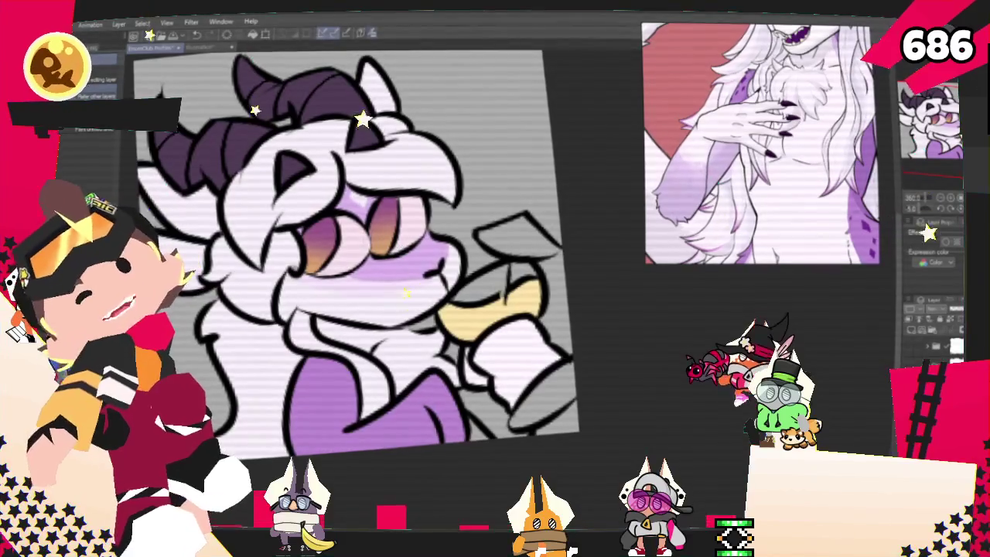
Step: Zoom the reference out to the character's full-body view
key(p)
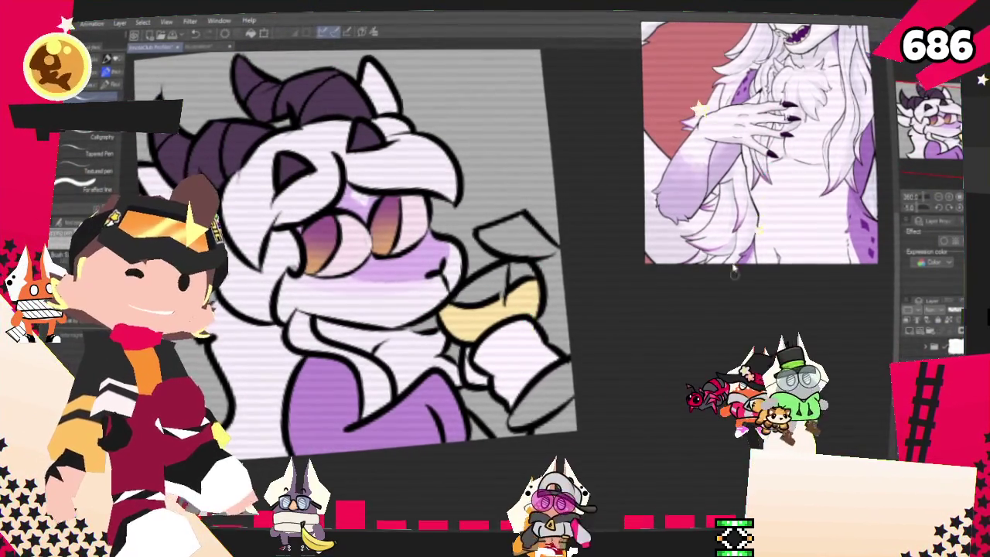
scroll(758, 139, down, 5)
scroll(759, 147, up, 2)
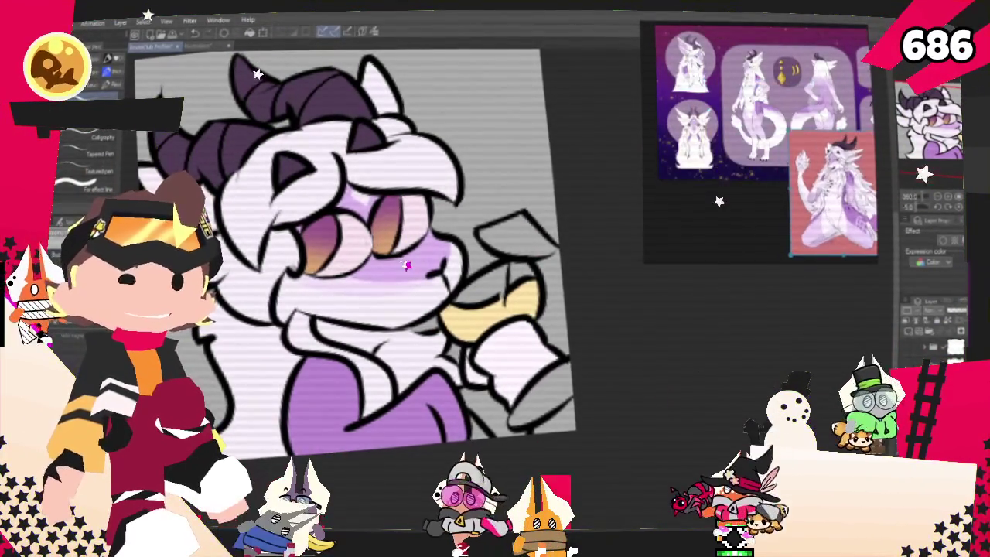
scroll(758, 147, up, 2)
scroll(758, 147, up, 2)
scroll(758, 147, up, 2)
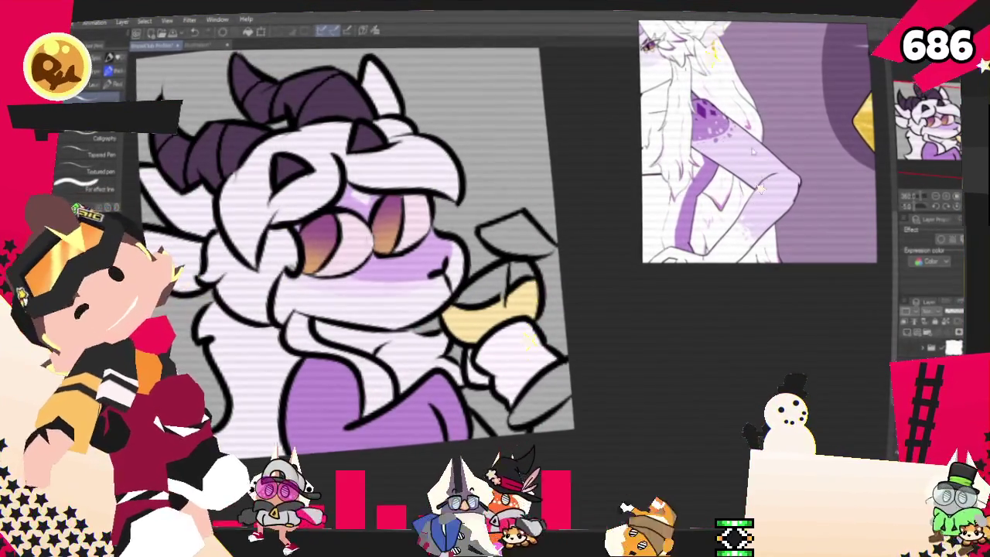
Step: Paint a light highlight on the purple chest and bluish shading along the hand's lower edge
mouse_move(290, 395)
mouse_down()
mouse_move(340, 385)
mouse_move(387, 398)
mouse_up()
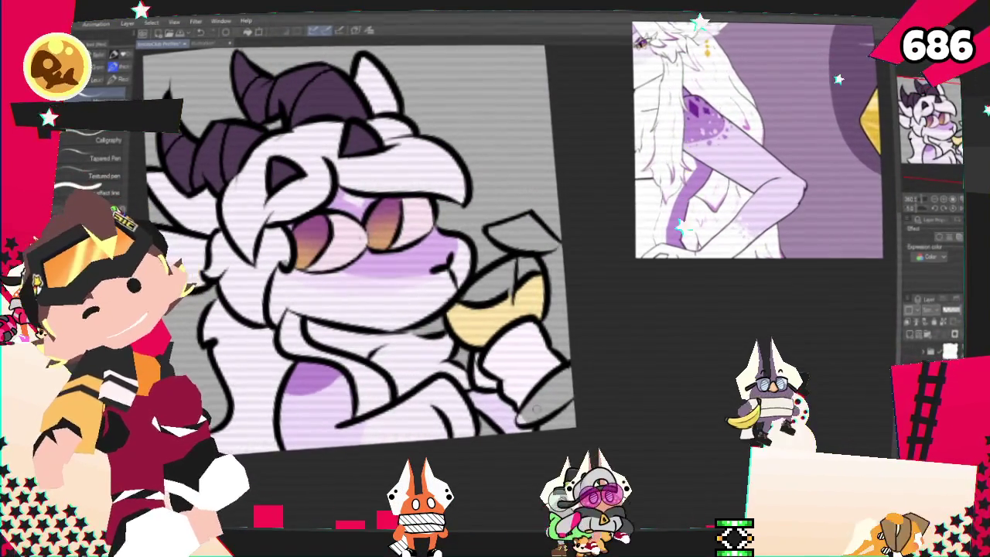
drag(571, 372, 520, 424)
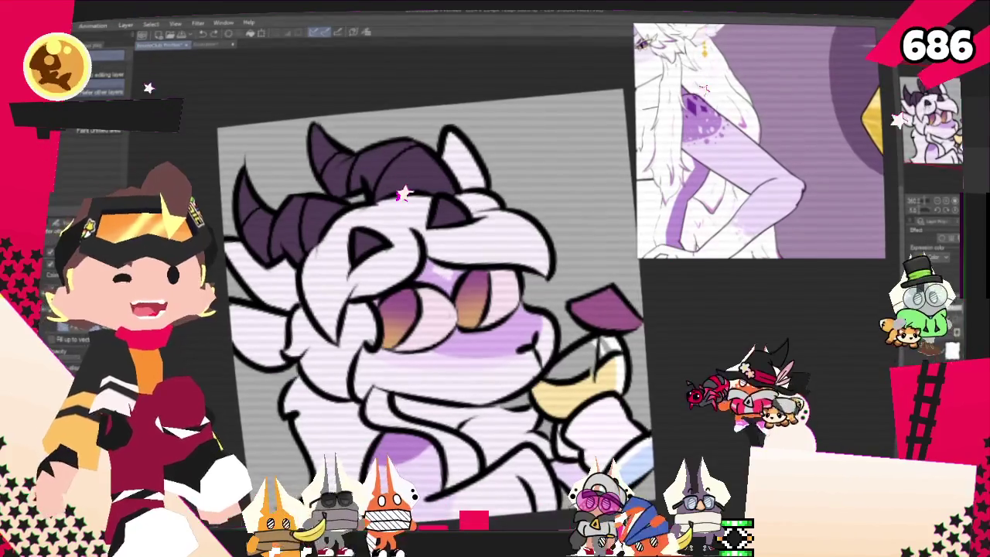
scroll(761, 96, down, 3)
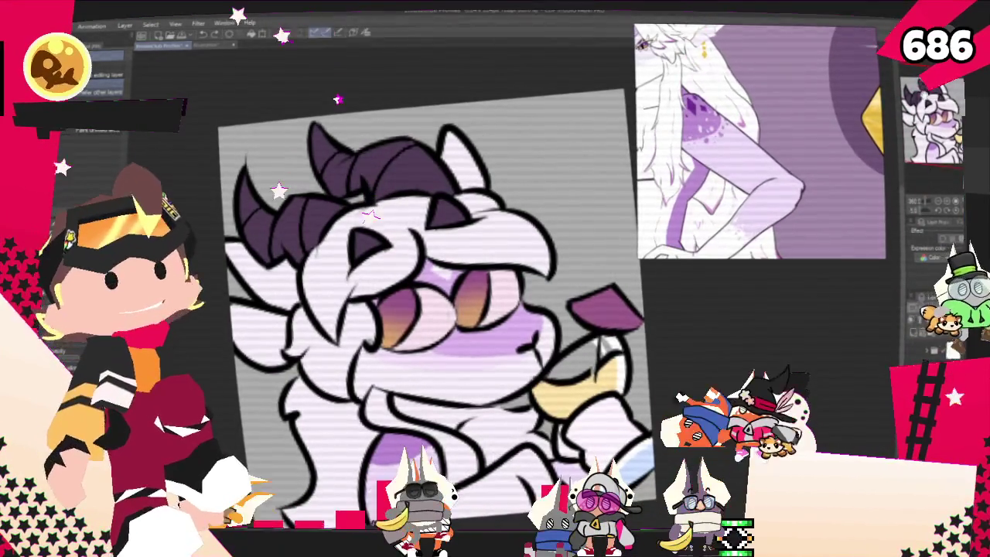
Step: Zoom in on the reference and sample its purple for pen rim shading and the earring
scroll(808, 116, up, 3)
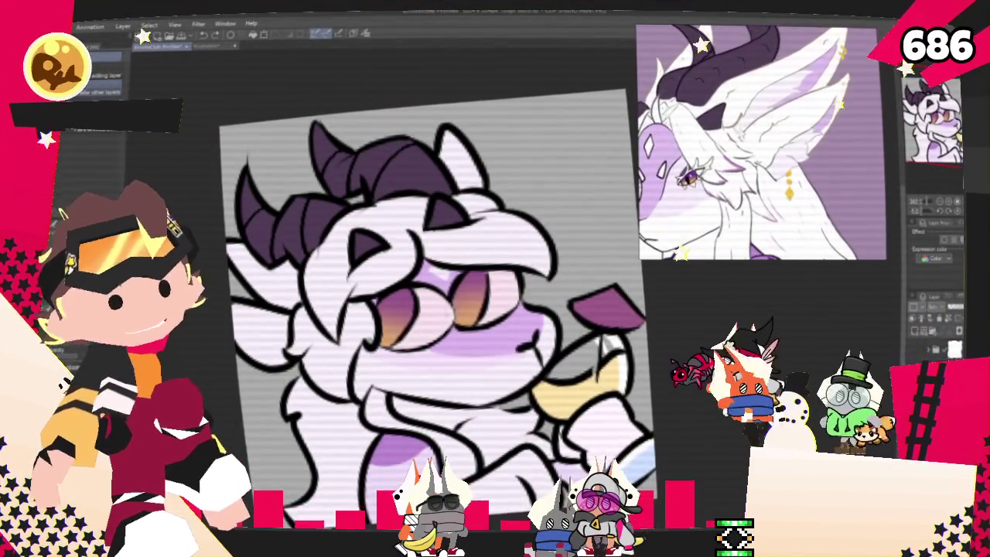
scroll(762, 143, up, 2)
scroll(761, 143, up, 2)
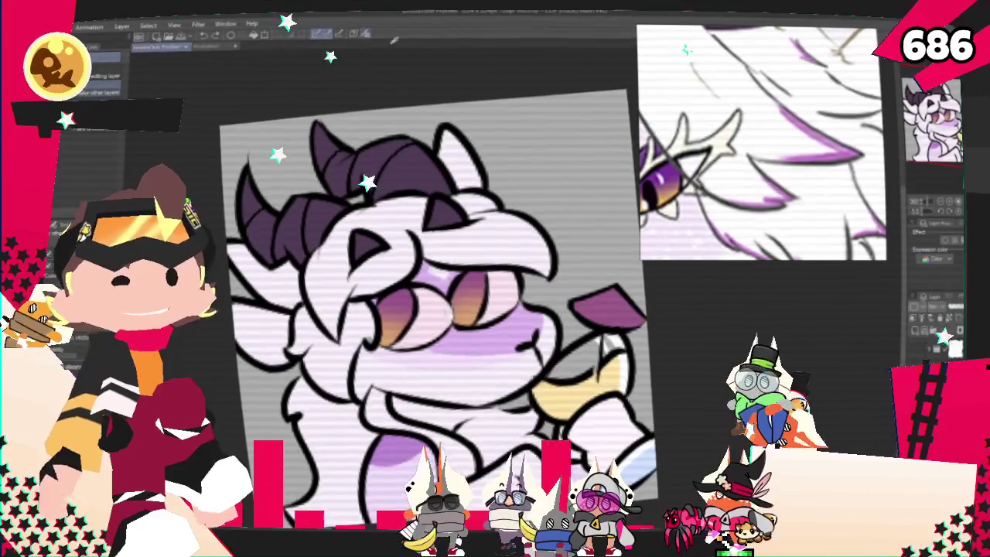
click(367, 35)
click(851, 166)
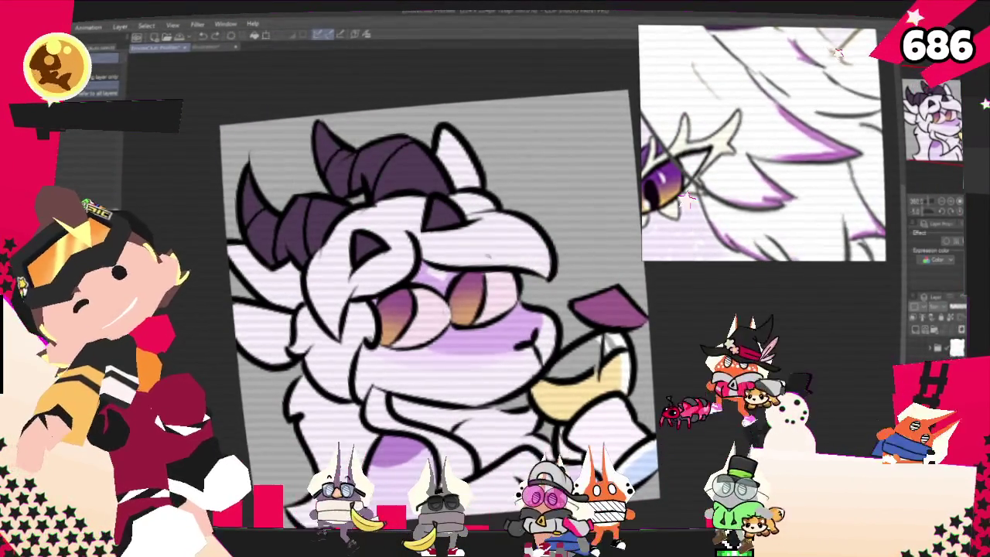
key(ctrl+a)
key(p)
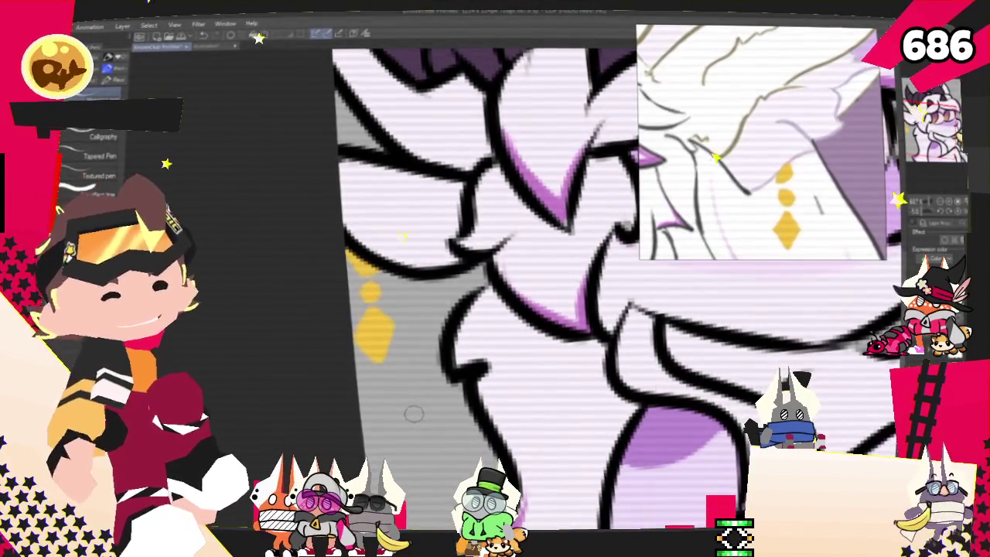
scroll(414, 414, down, 2)
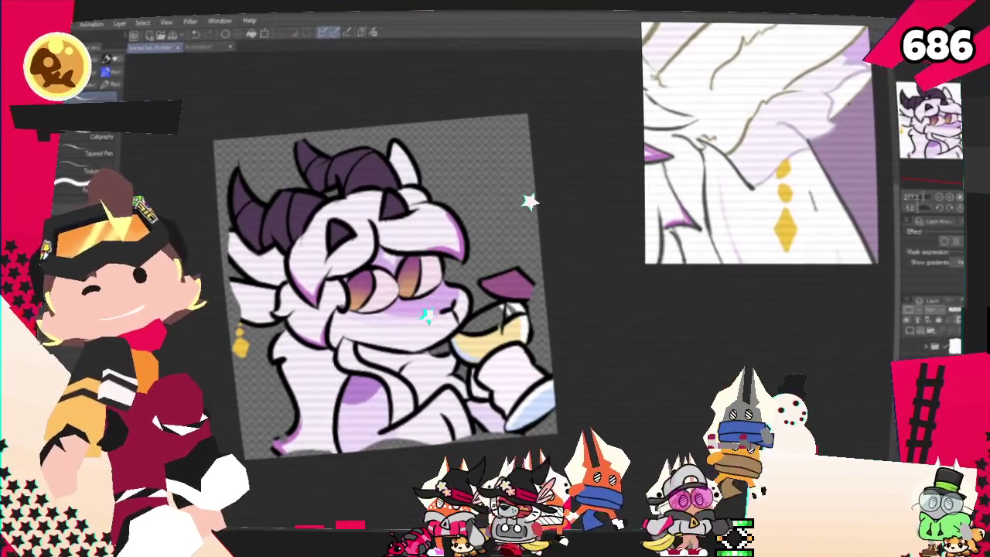
Step: Export the drawing as a PNG named 'Club_' into the 2025 drawings folder
click(62, 24)
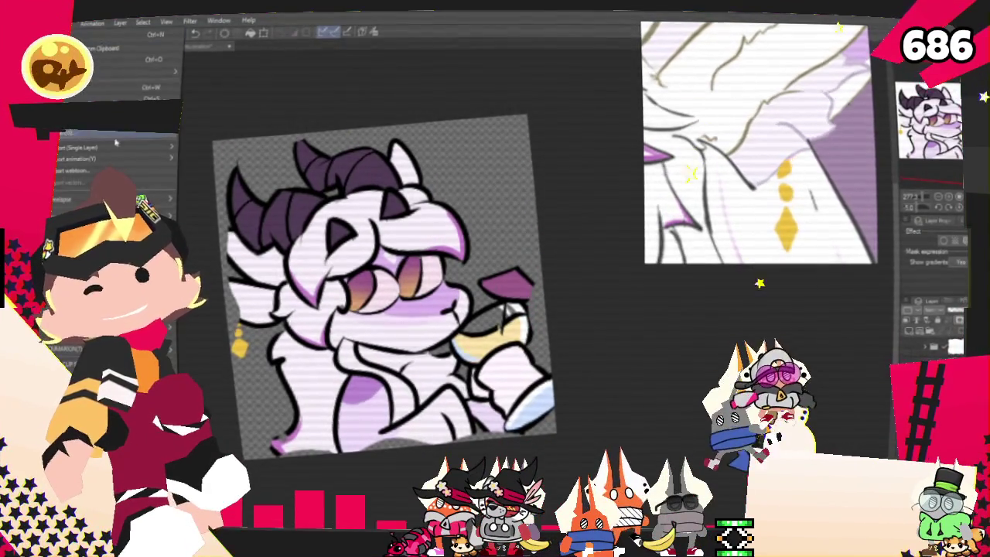
click(216, 172)
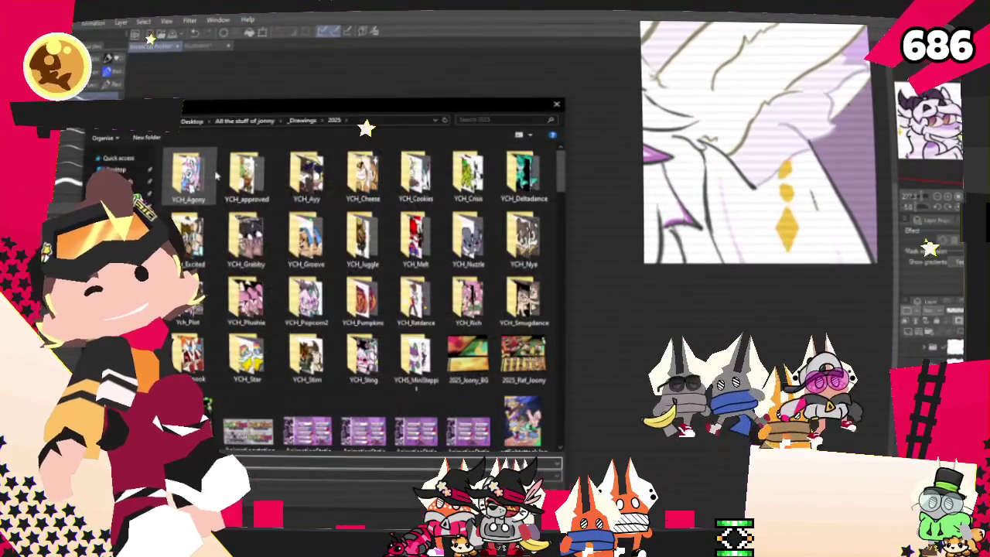
scroll(364, 294, down, 5)
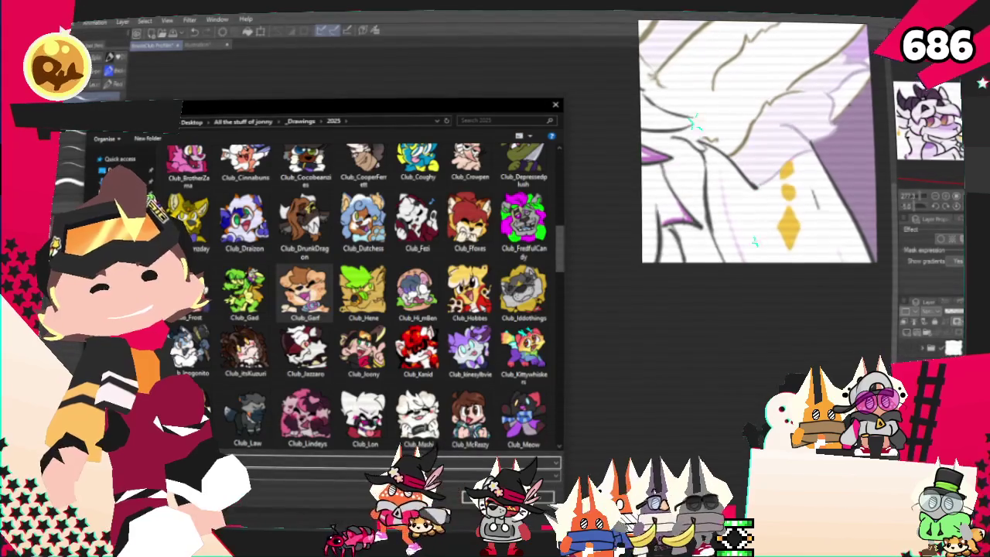
text(Club_)
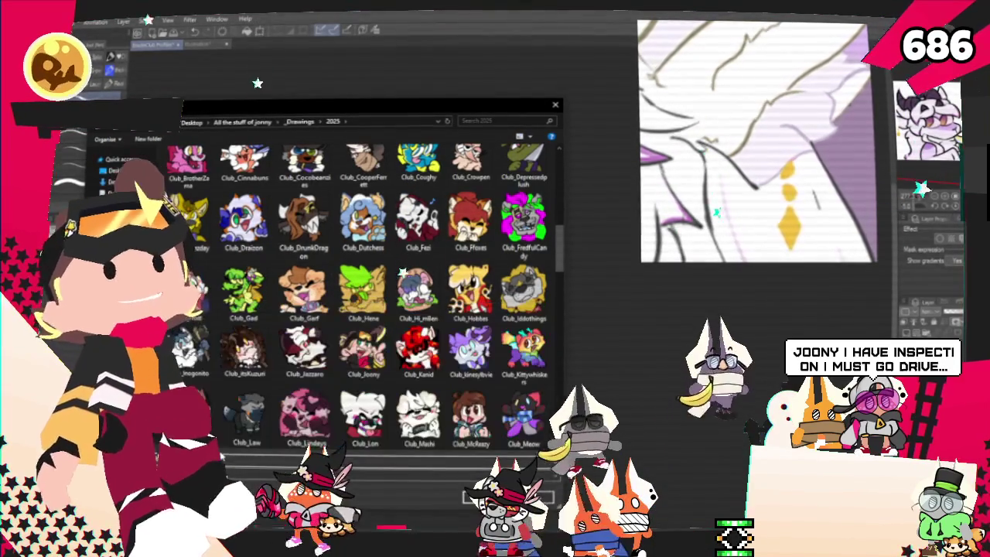
key(Return)
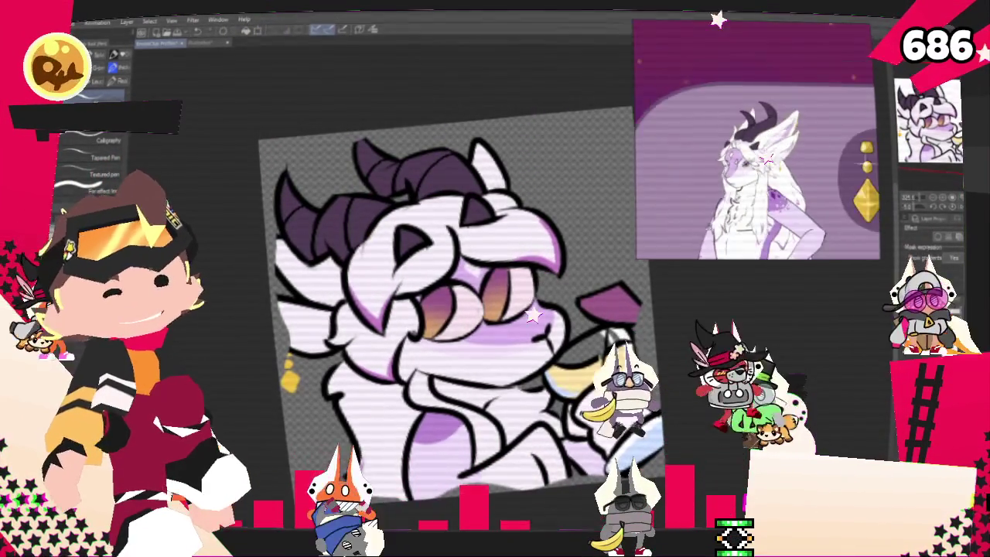
Step: Clear the old images from the reference panel and drop in the green dragon reference
right_click(752, 173)
click(773, 410)
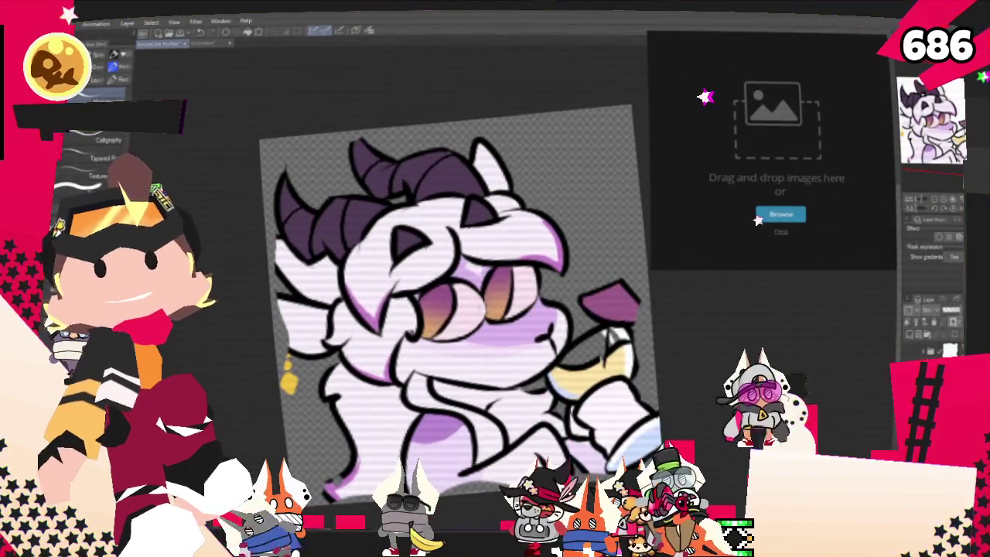
drag(684, 70, 689, 77)
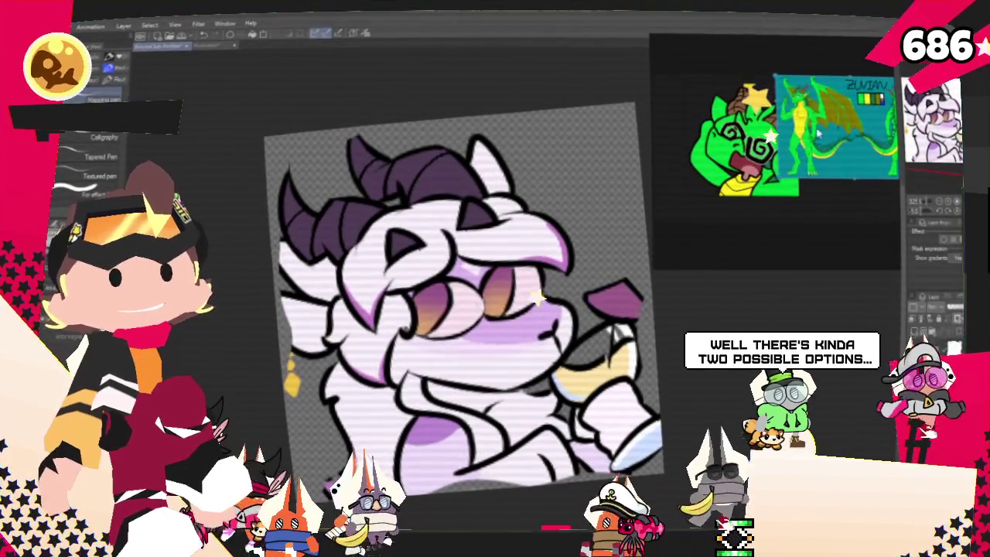
Step: Zoom the green dragon character sheet in the reference panel
scroll(840, 172, up, 3)
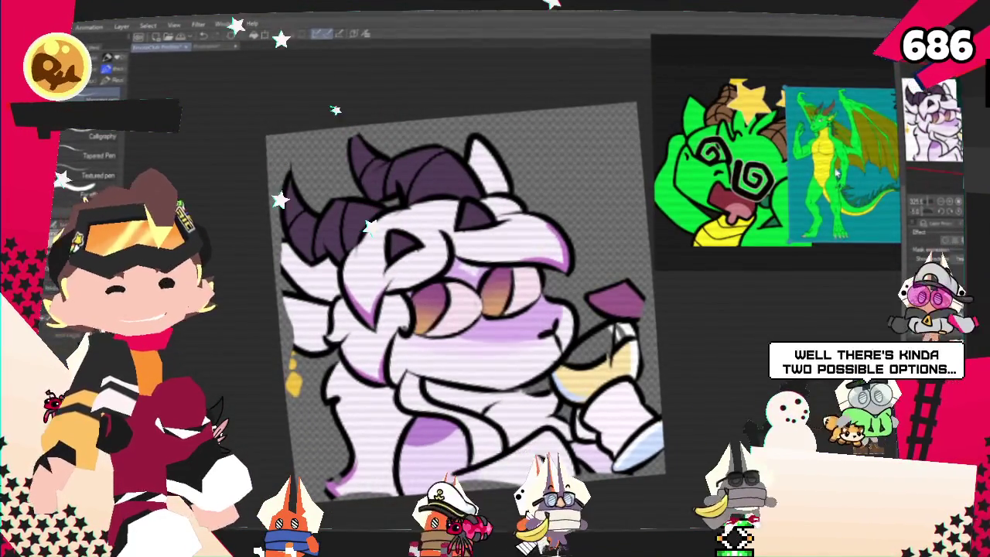
scroll(840, 172, down, 2)
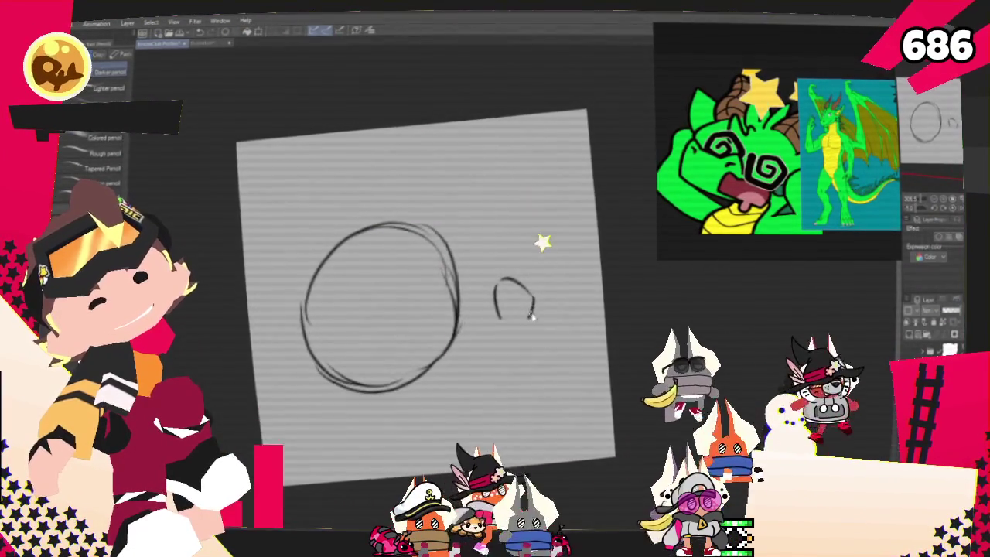
Step: Sketch the looped fist shape right of the head circle and join it to the head
mouse_move(531, 283)
mouse_down()
mouse_move(511, 310)
mouse_move(544, 314)
mouse_up()
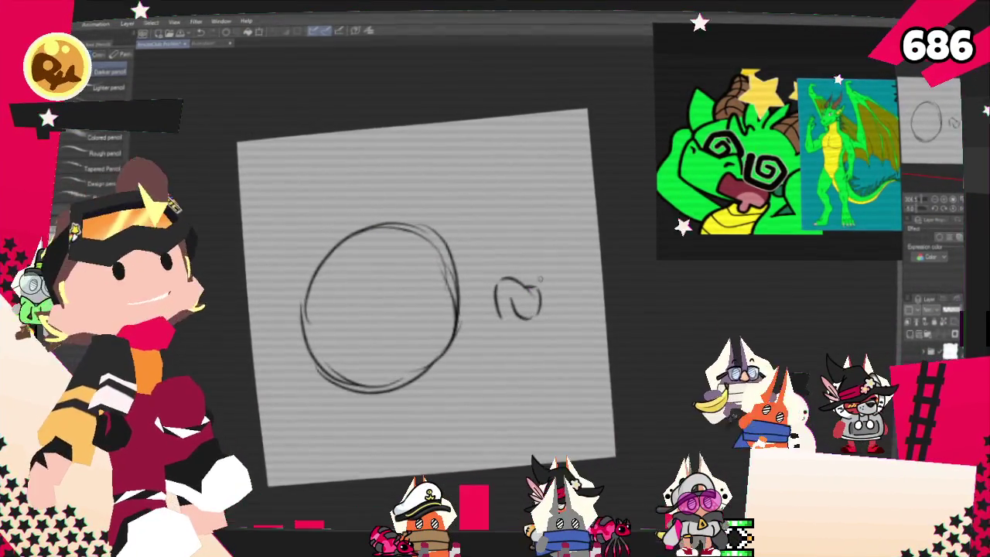
drag(559, 277, 554, 313)
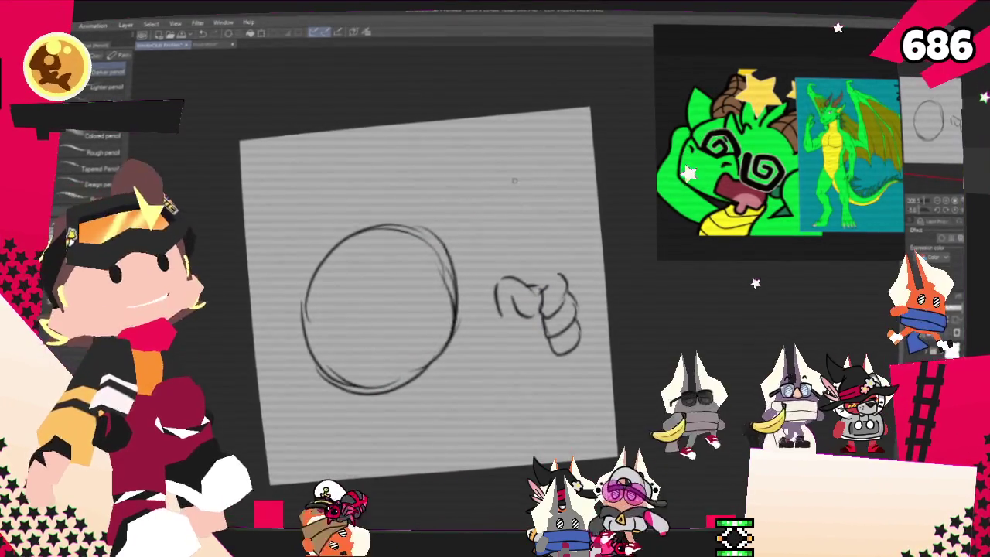
drag(520, 216, 555, 277)
drag(447, 253, 522, 214)
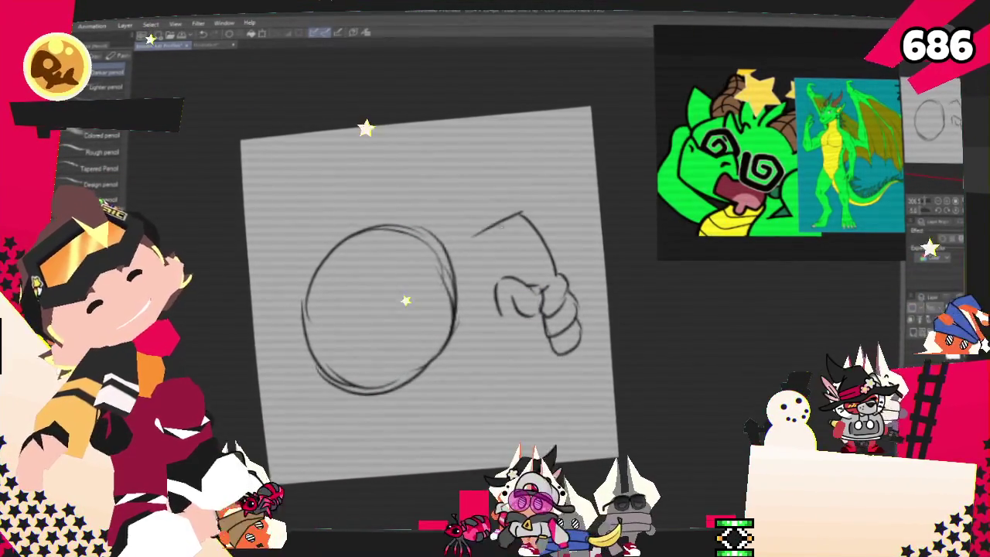
mouse_move(431, 282)
mouse_down()
mouse_move(530, 219)
mouse_move(495, 286)
mouse_up()
drag(533, 221, 568, 218)
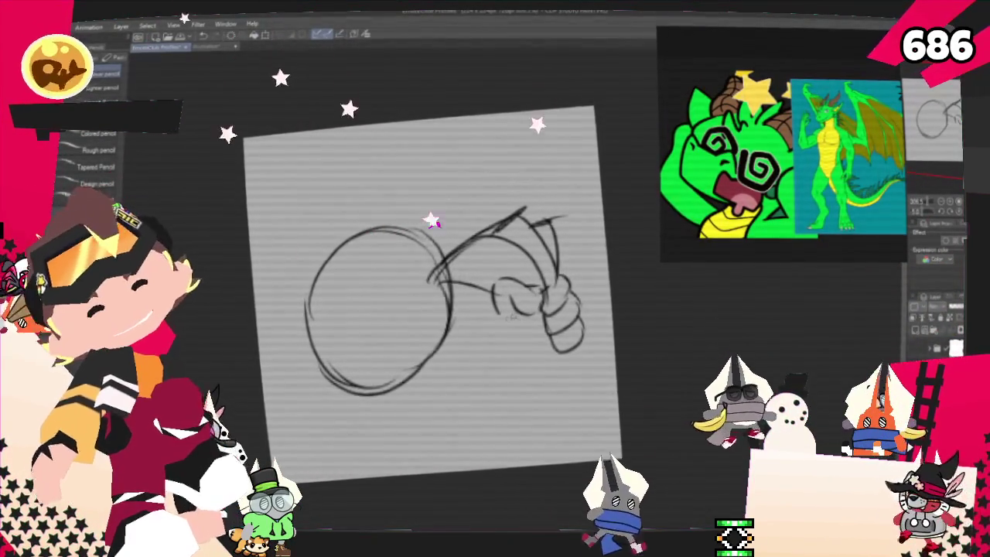
Step: Sketch the cone lines hanging below the fist, a diagonal to the circle and a base line
drag(499, 306, 489, 356)
drag(542, 333, 541, 375)
drag(567, 341, 569, 377)
drag(495, 384, 569, 379)
drag(559, 340, 561, 384)
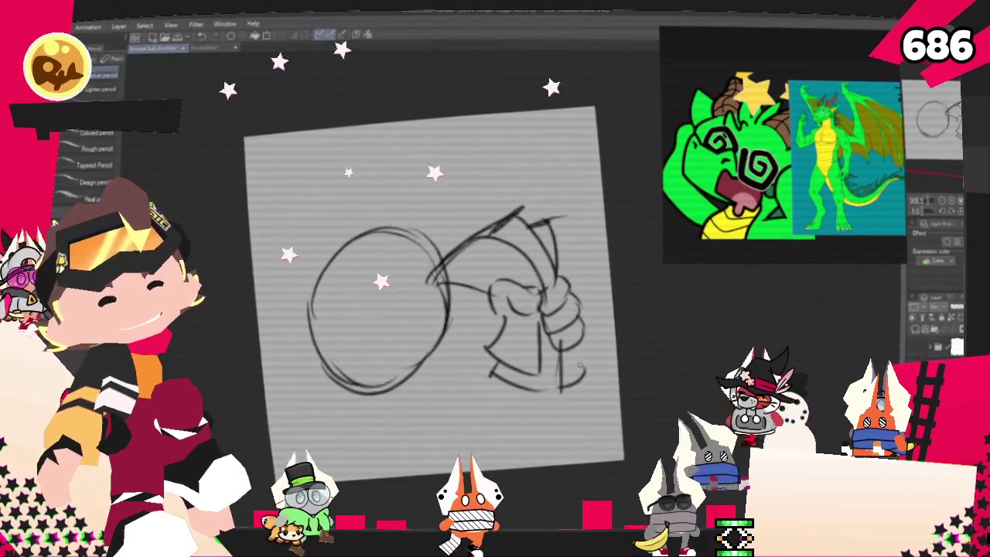
drag(571, 365, 592, 378)
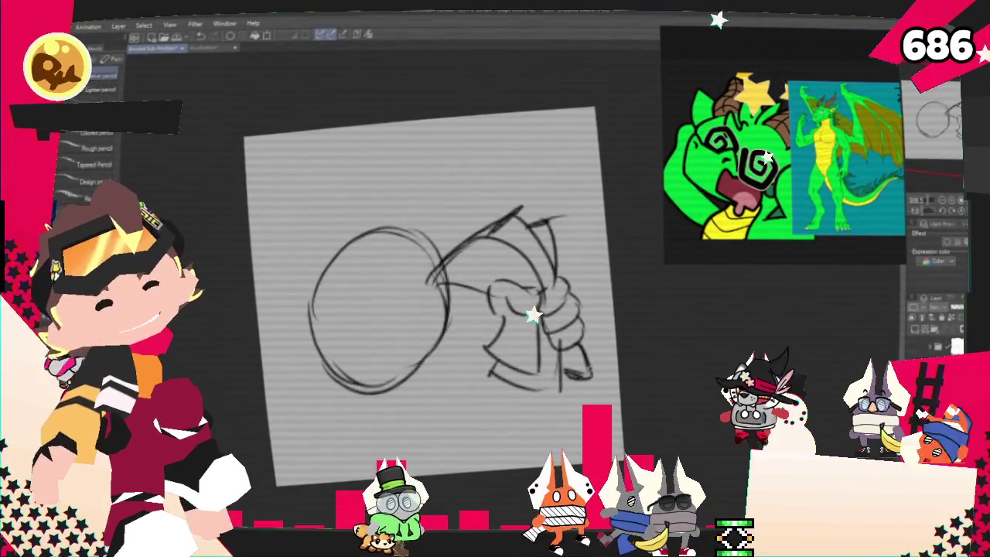
drag(489, 329, 414, 385)
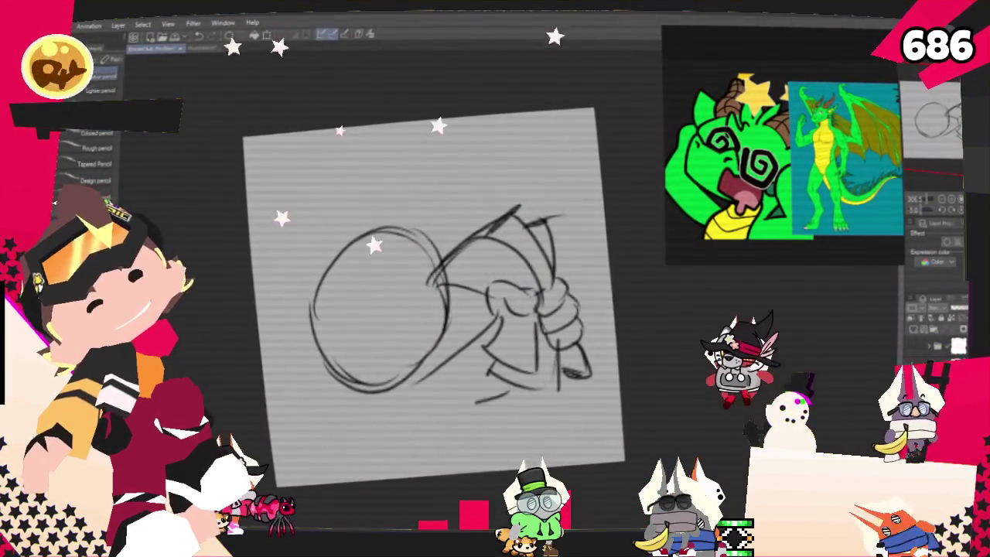
drag(495, 390, 421, 399)
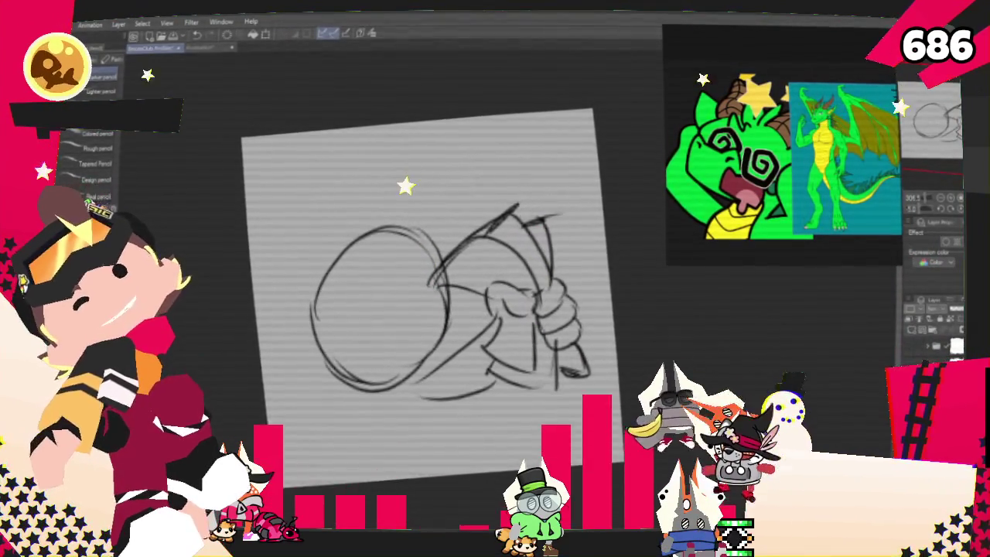
key(m)
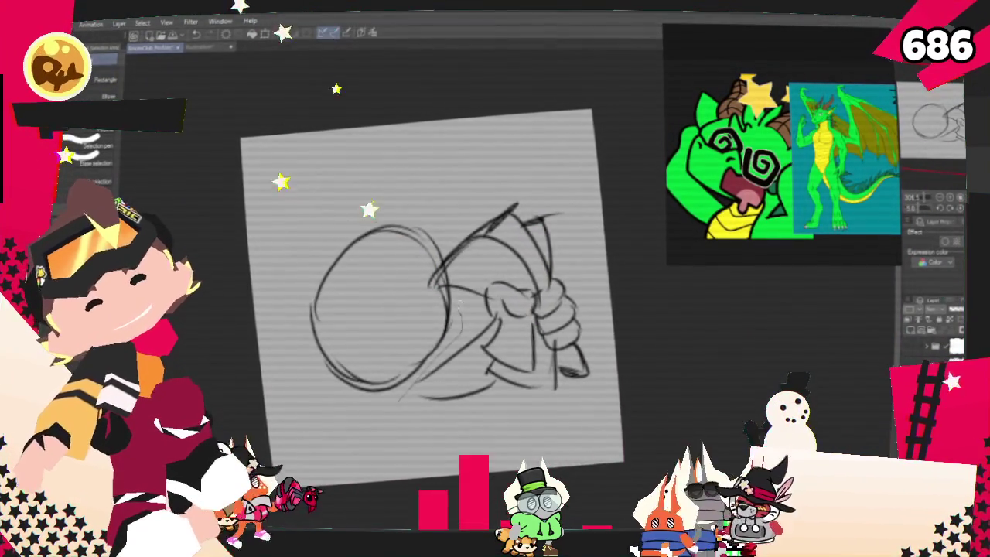
Step: Lasso the hand side of the sketch and rotate it with Ctrl+T
drag(526, 183, 429, 298)
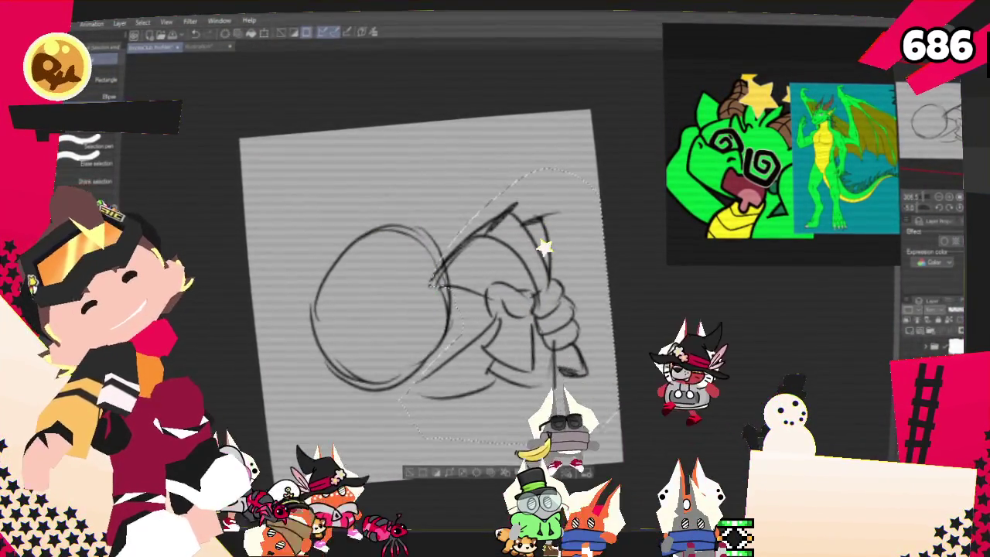
key(ctrl+t)
drag(635, 255, 651, 317)
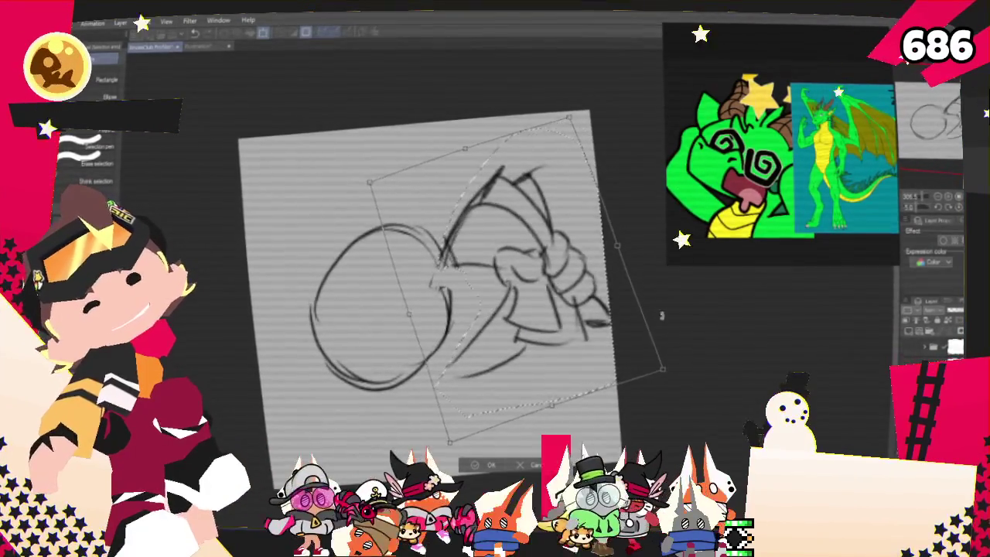
drag(626, 353, 652, 321)
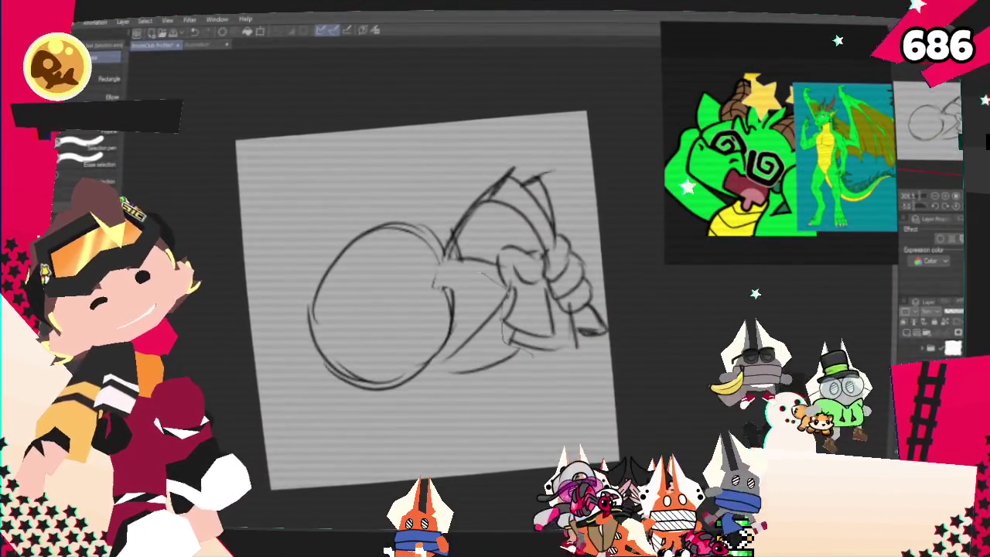
Step: Reselect the hand area, turn it slightly counter-clockwise, confirm and deselect
drag(453, 224, 619, 372)
click(573, 415)
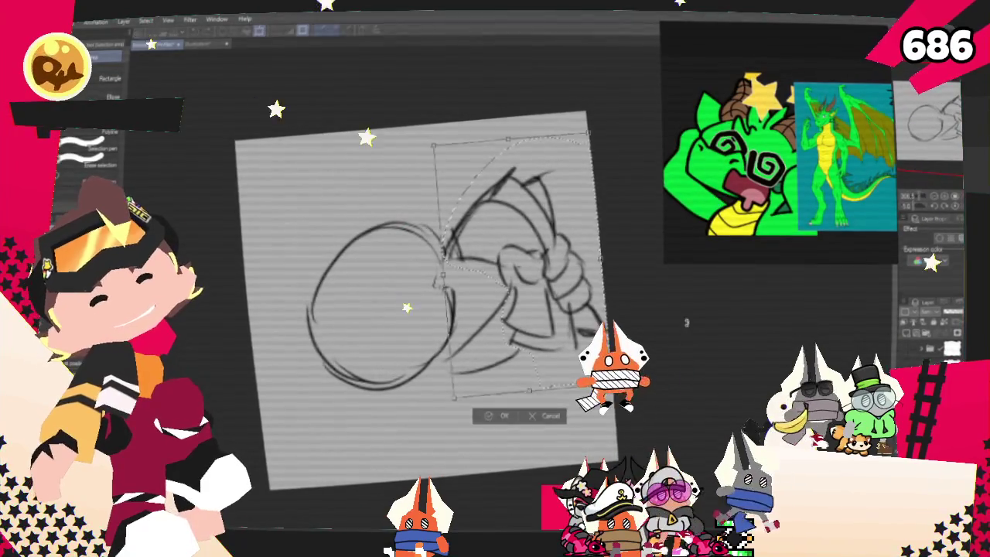
drag(575, 363, 600, 344)
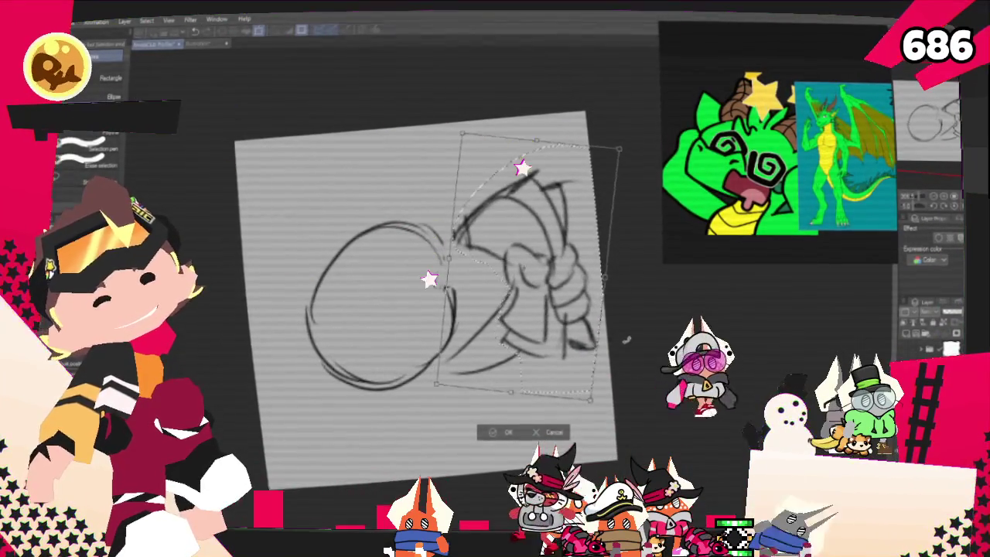
click(493, 434)
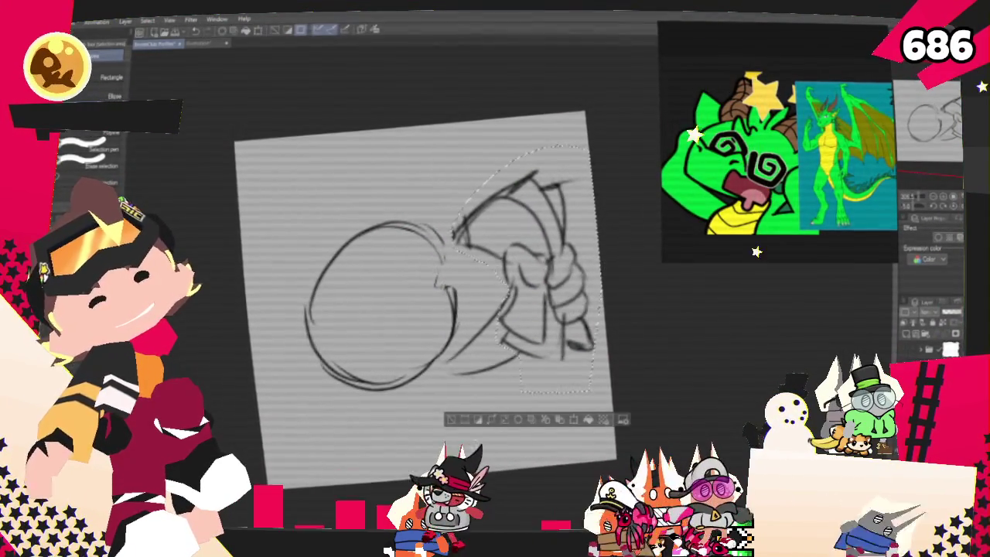
key(ctrl+d)
key(p)
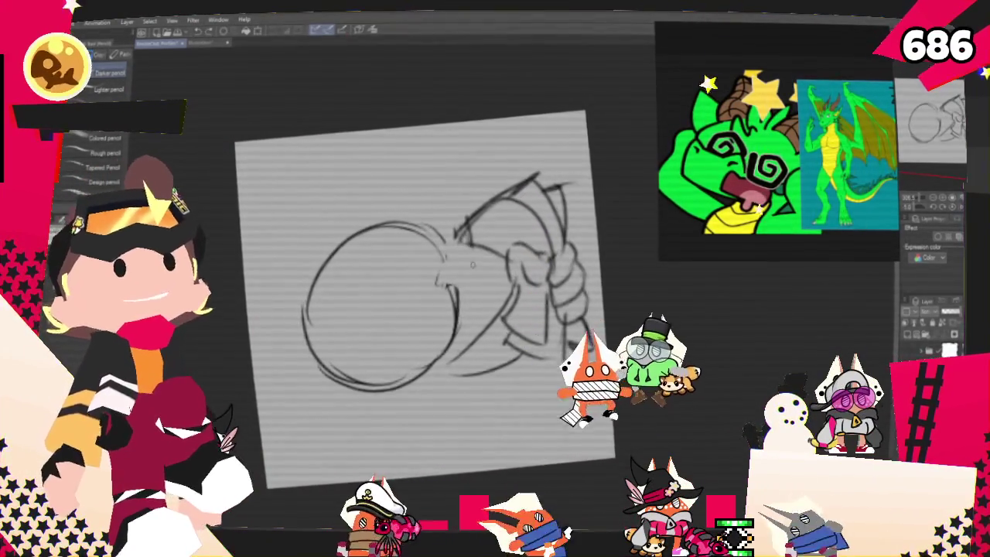
Step: Pencil the crossed eye and open mouth inside the head circle
drag(401, 288, 408, 308)
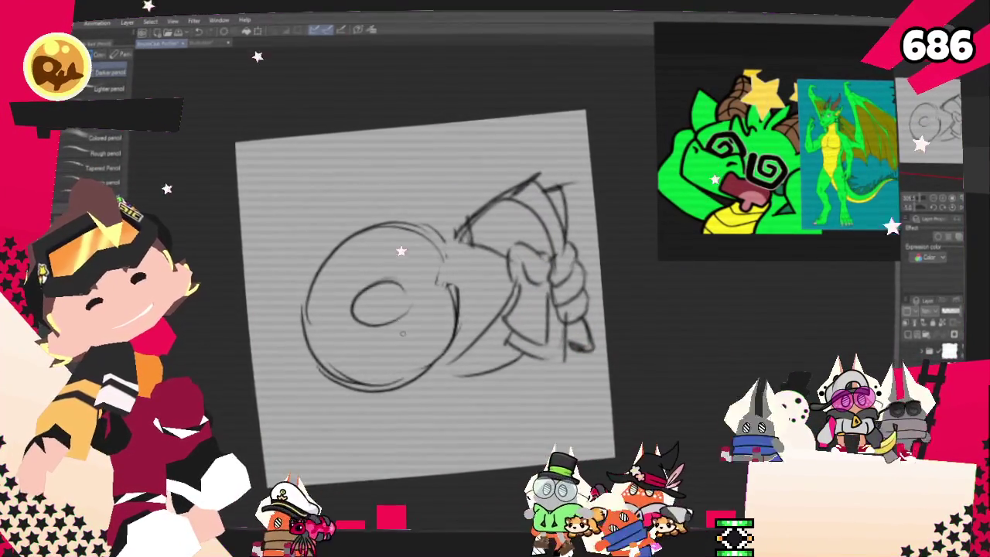
drag(345, 297, 397, 296)
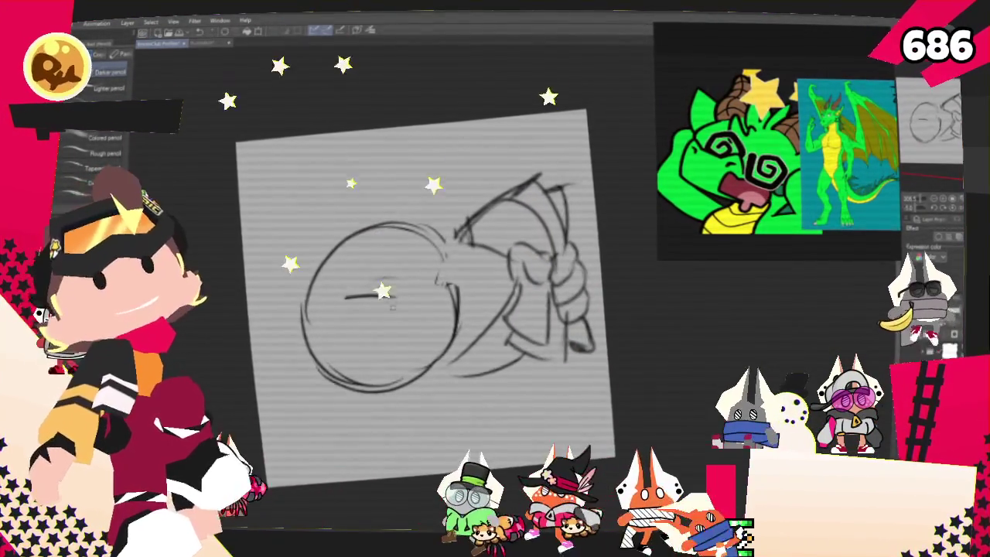
drag(350, 335, 409, 304)
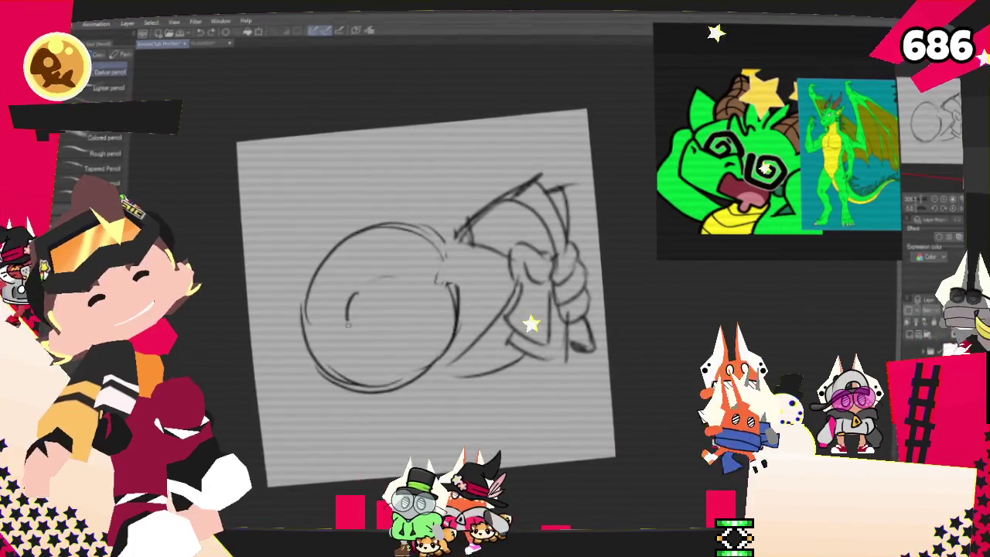
drag(350, 302, 406, 308)
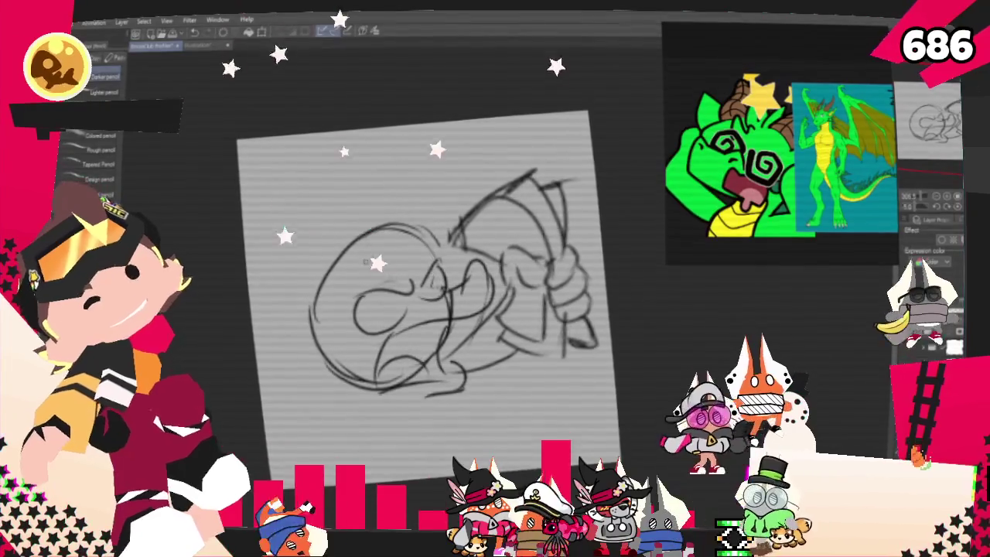
Step: Draw the spiky strokes along the head's left edge, undoing one stray stroke
drag(298, 238, 380, 258)
key(ctrl+z)
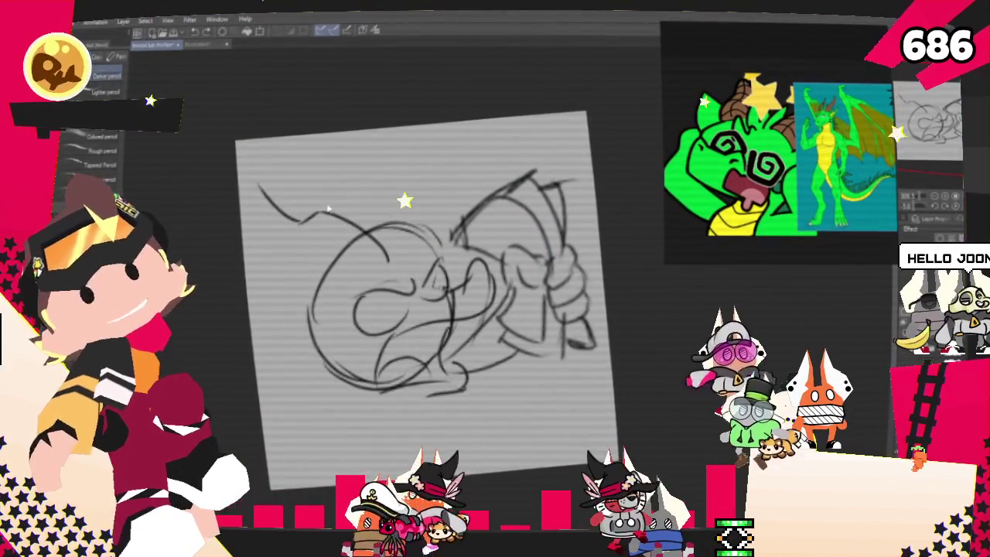
drag(241, 193, 309, 212)
drag(241, 232, 325, 288)
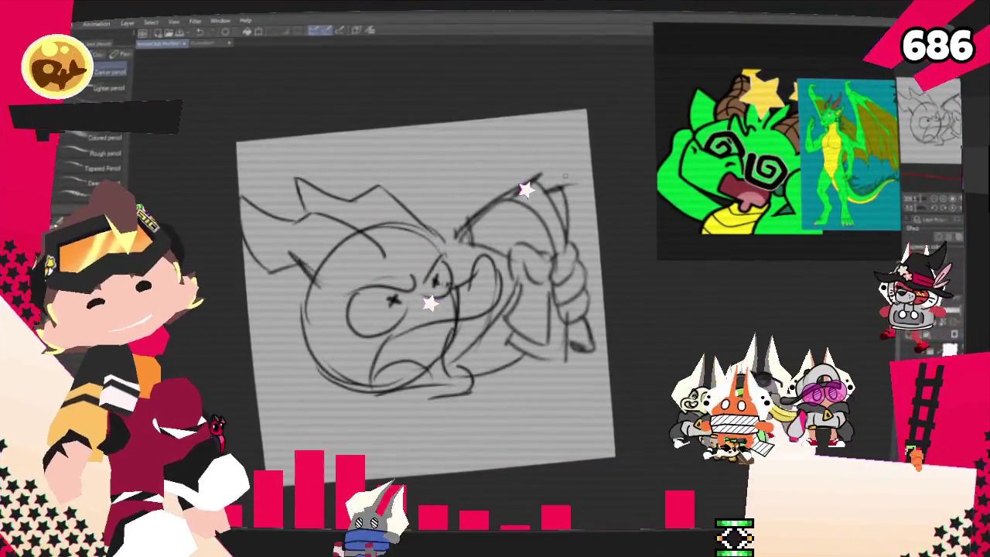
Step: Select the upper-left spikes, rotate them upright with Ctrl+T, then deselect
key(m)
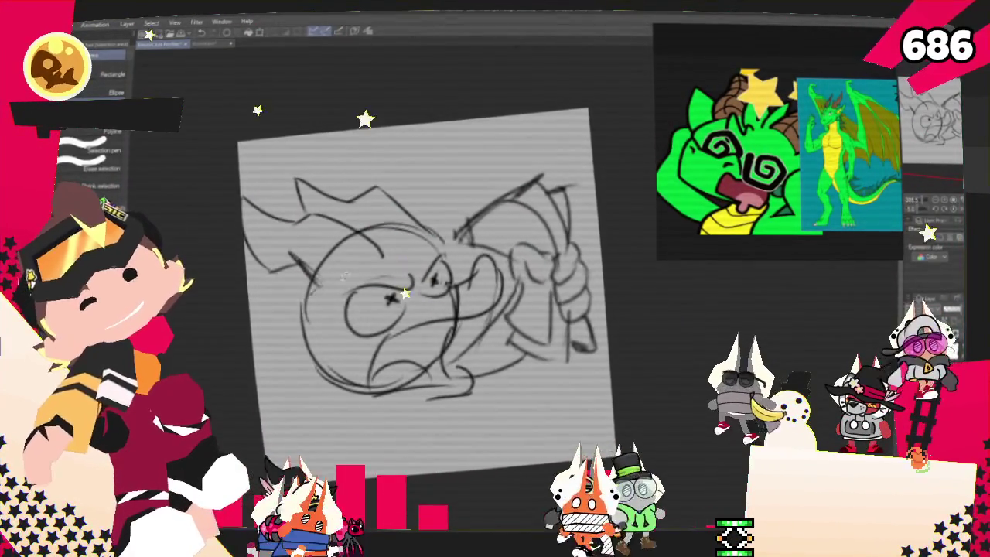
drag(391, 300, 389, 298)
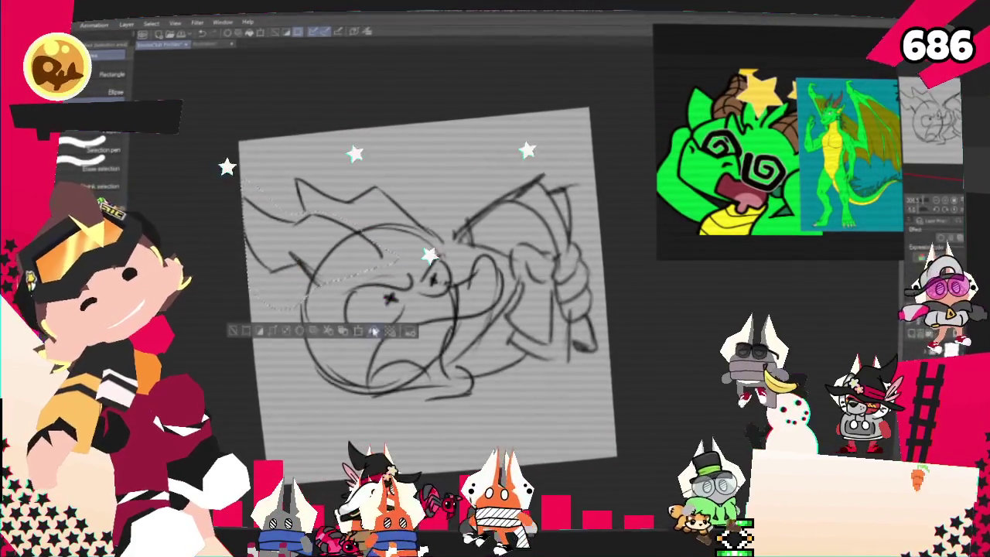
key(ctrl+t)
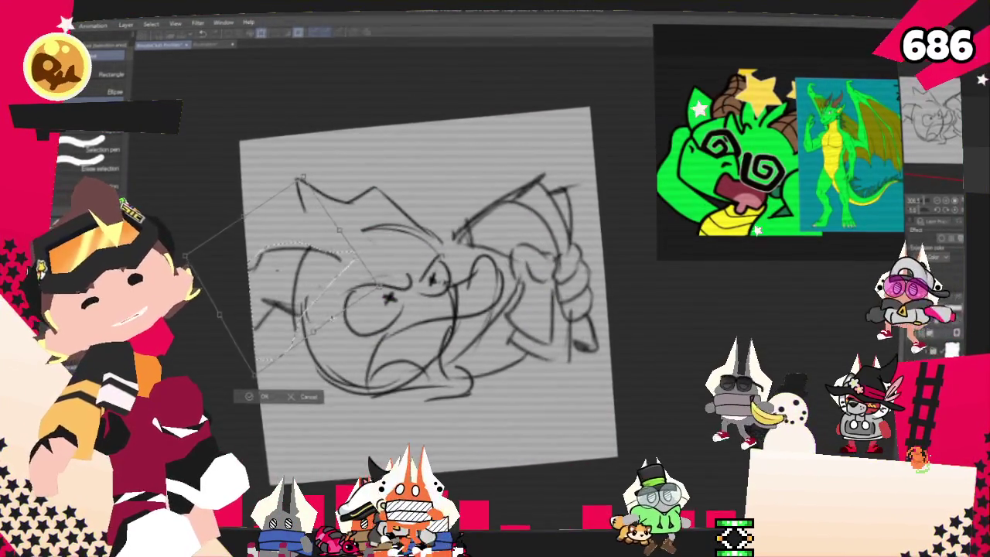
key(Return)
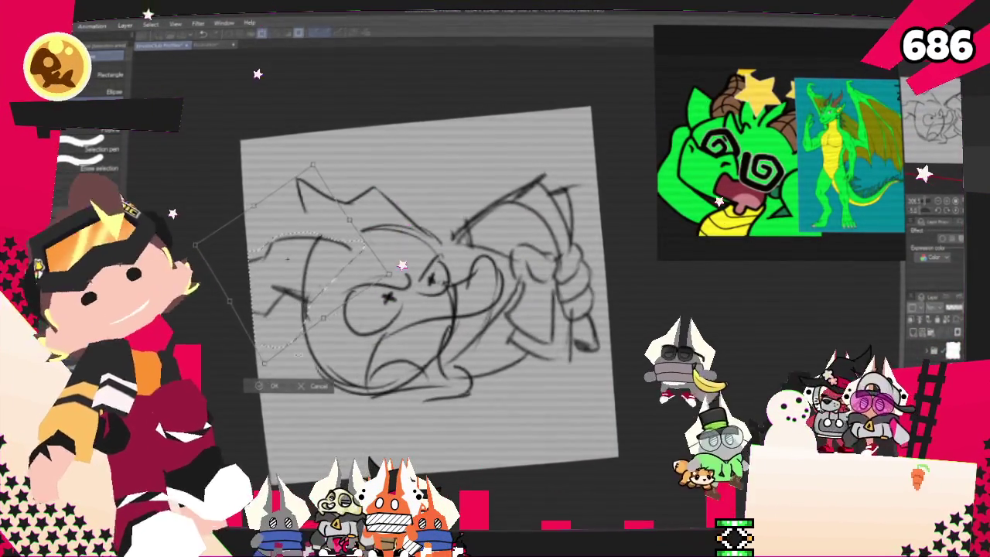
click(206, 369)
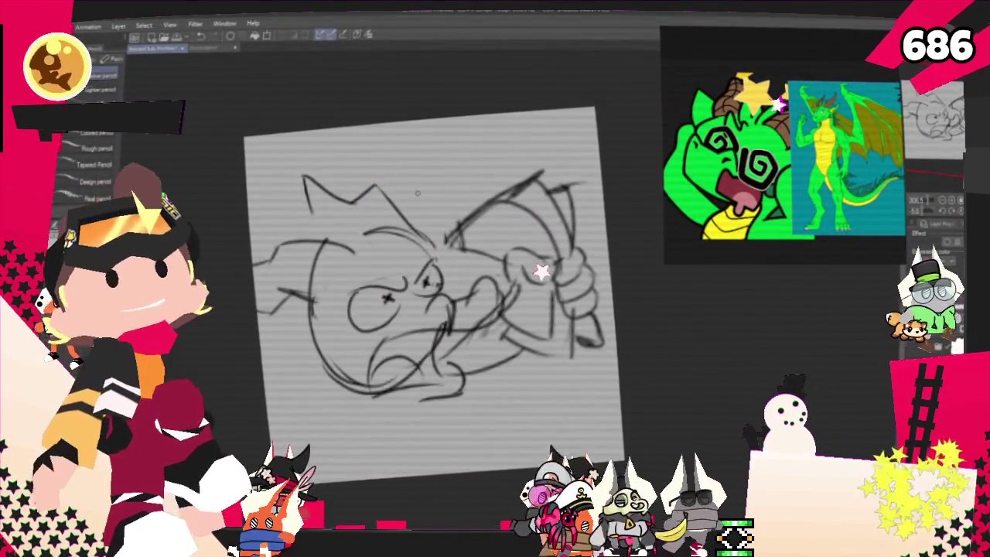
Step: Draw two big oval eyes and hatch the right pupil dark
key(b)
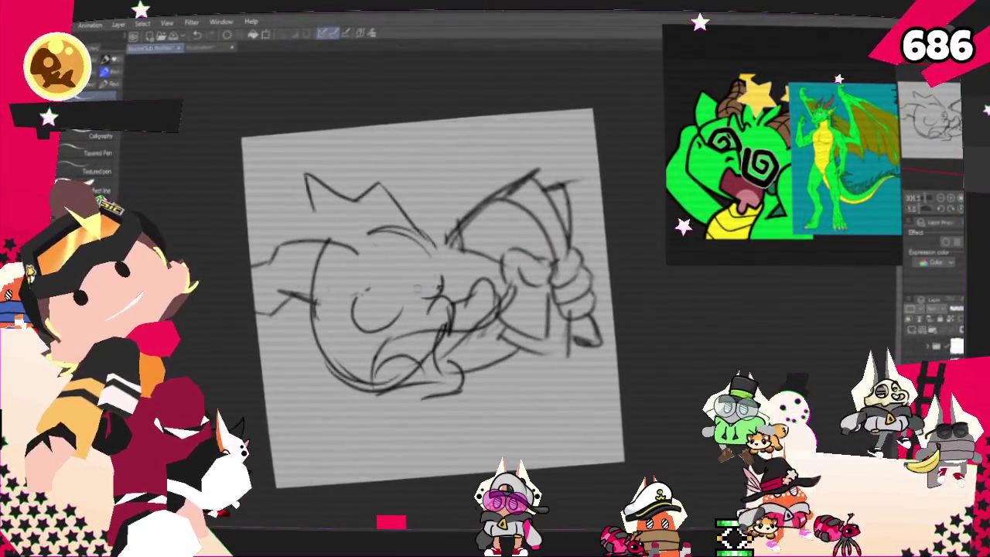
key(p)
drag(402, 277, 364, 280)
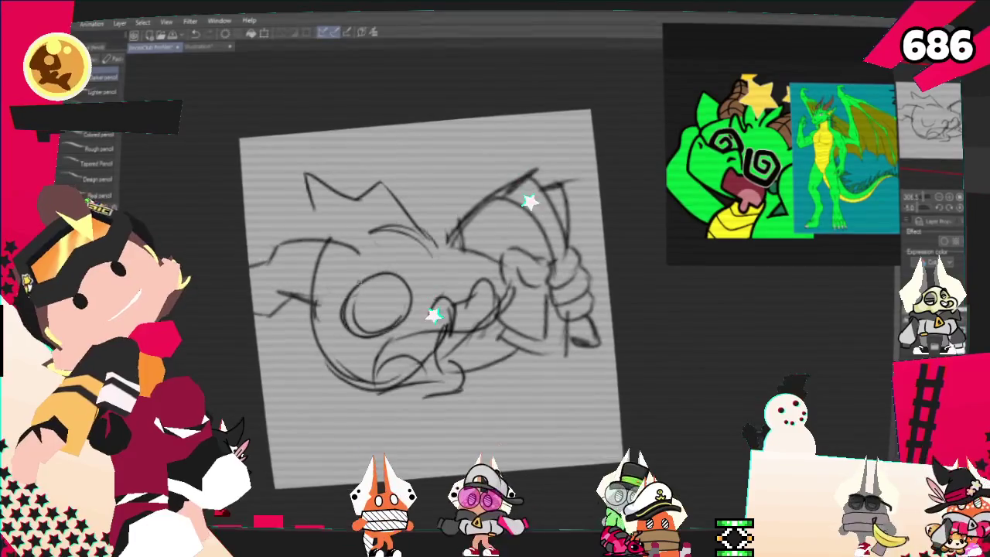
drag(449, 263, 433, 262)
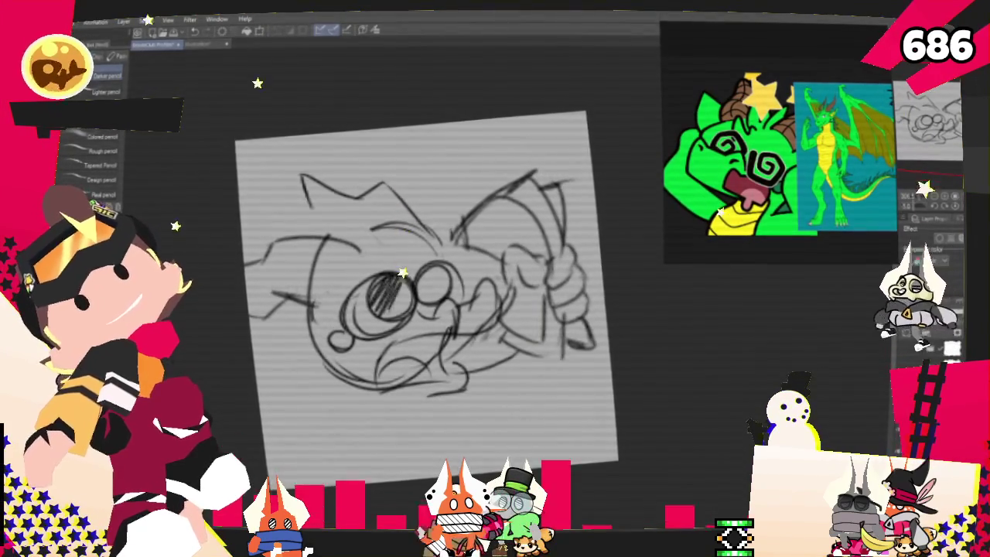
drag(424, 271, 449, 295)
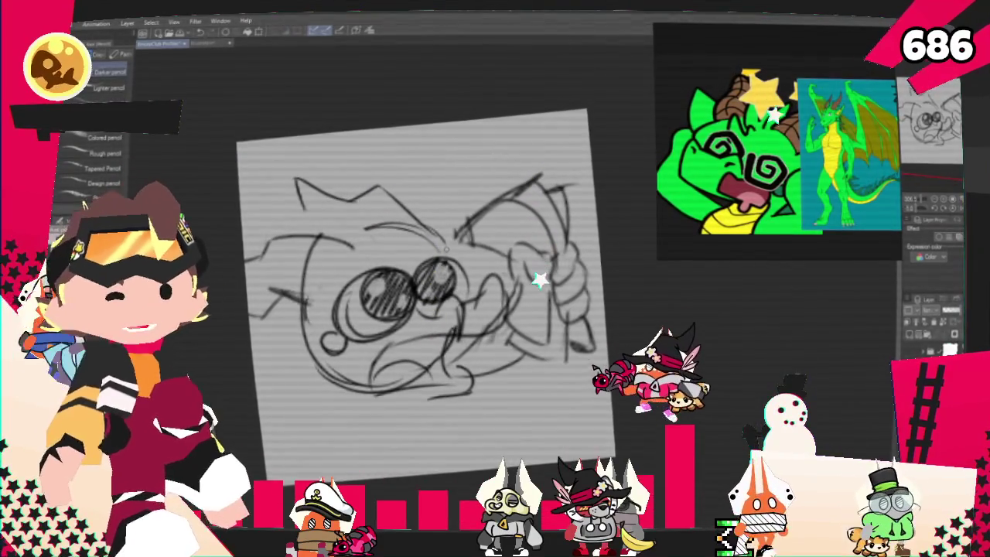
Step: Add a short snout stroke below the eyes
key(b)
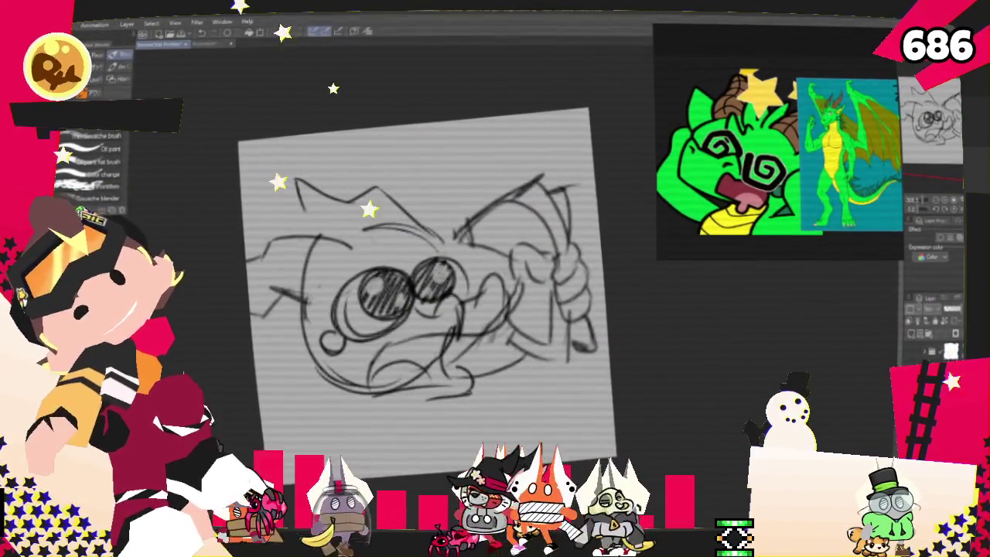
key(p)
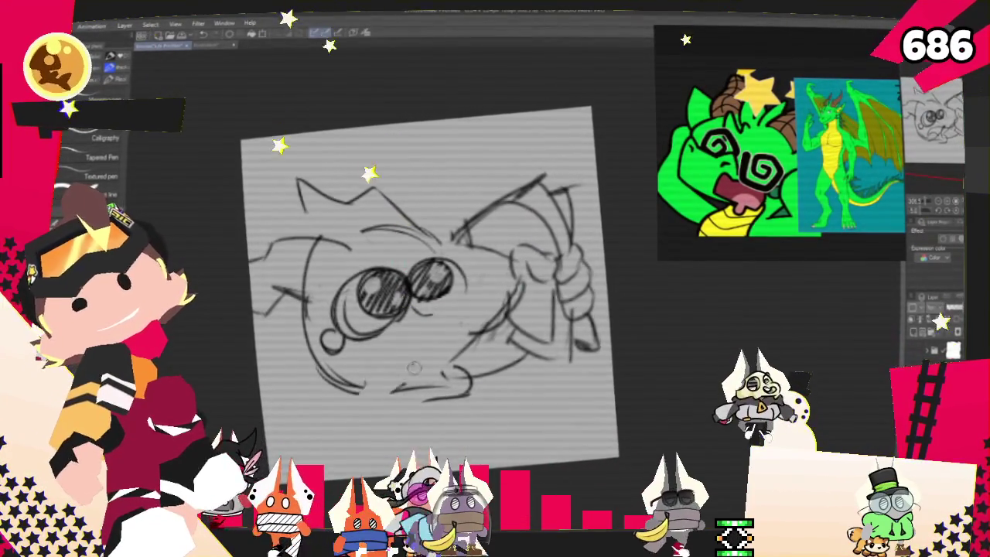
key(p)
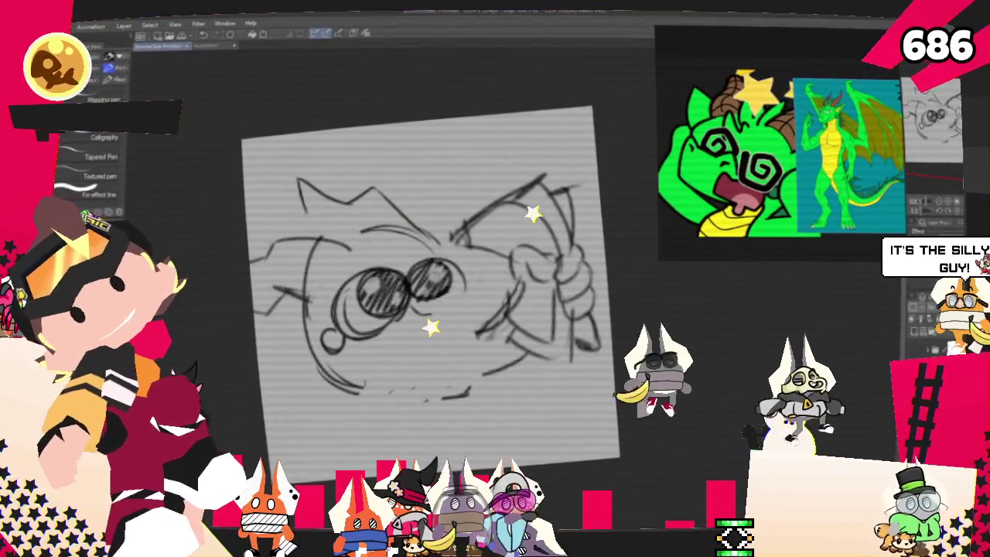
mouse_move(435, 326)
mouse_down()
mouse_move(461, 360)
mouse_move(373, 391)
mouse_up()
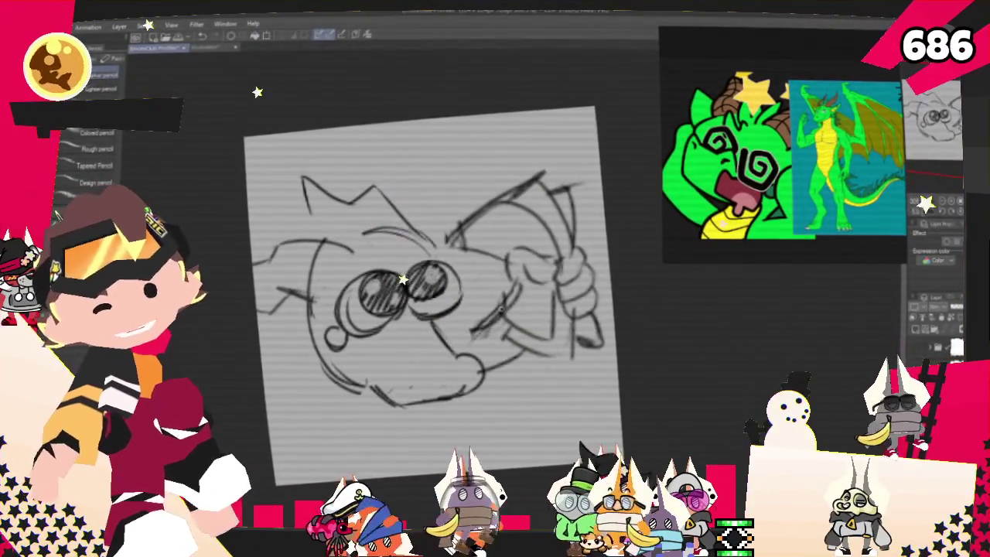
key(p)
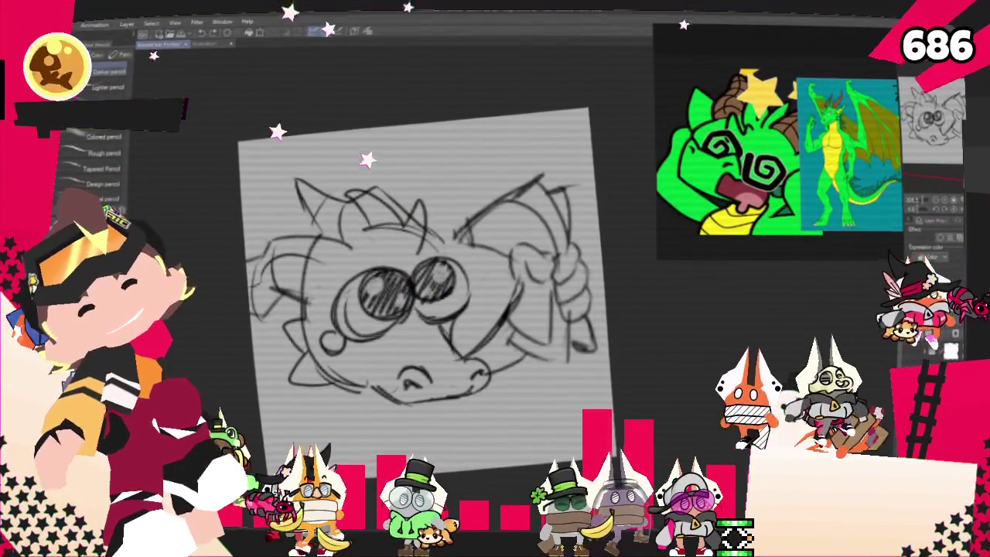
Step: Switch from the pencil set to the inking pens
key(p)
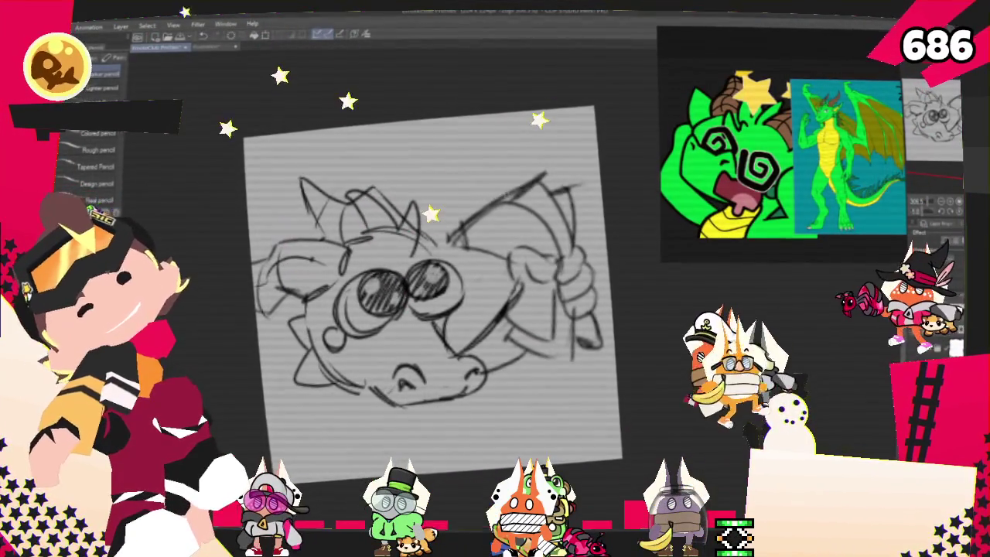
Step: Undo and redo recent strokes, then redraw the left edge of the dragon's face
key(p)
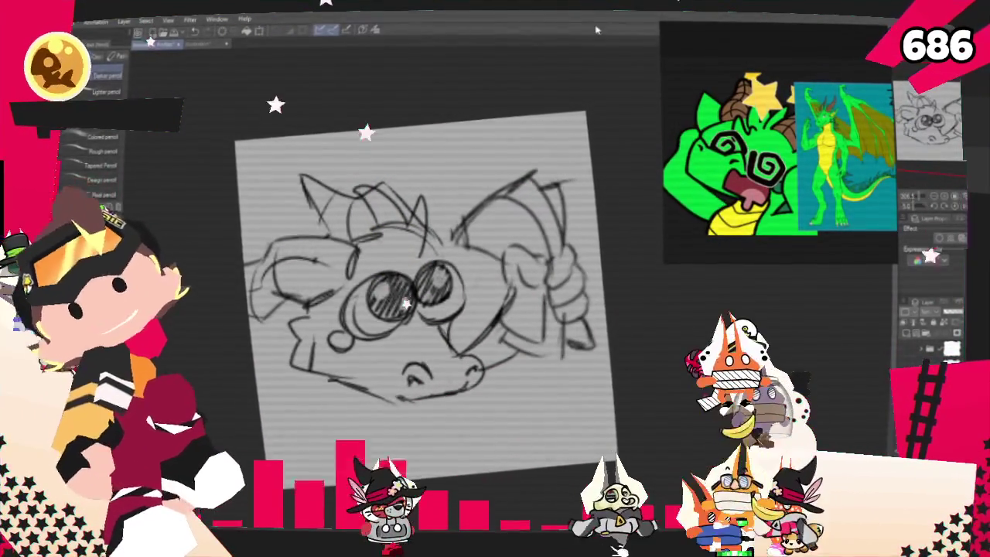
key(p)
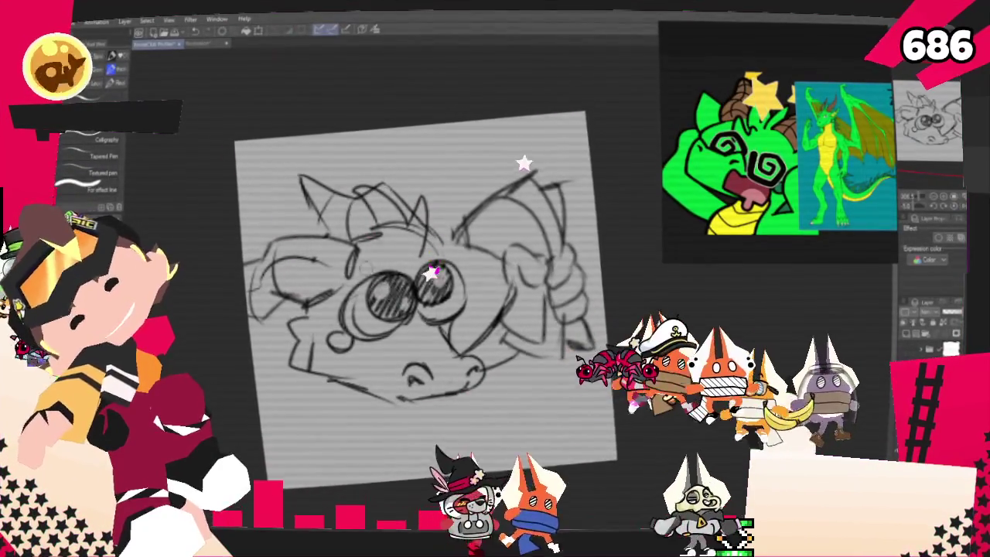
key(ctrl+z)
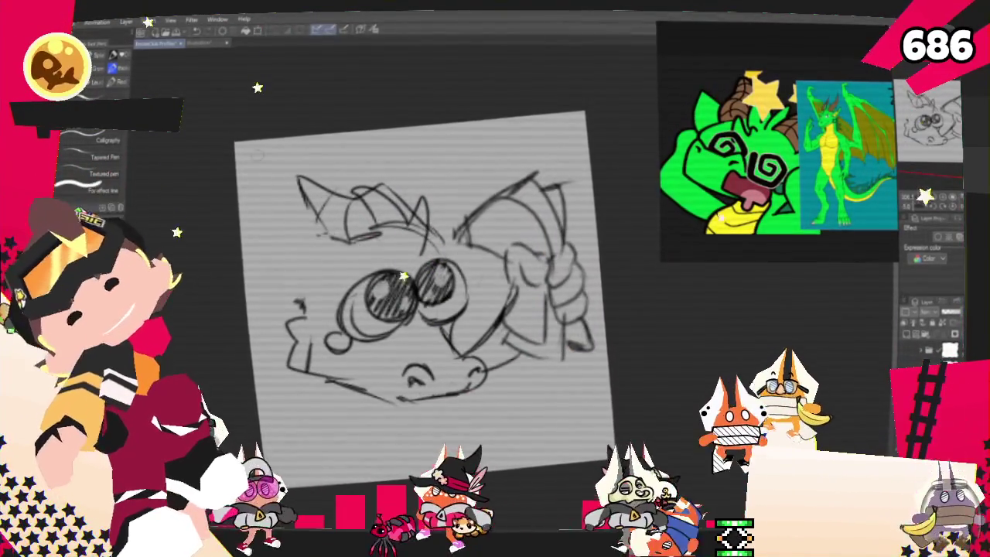
key(ctrl+y)
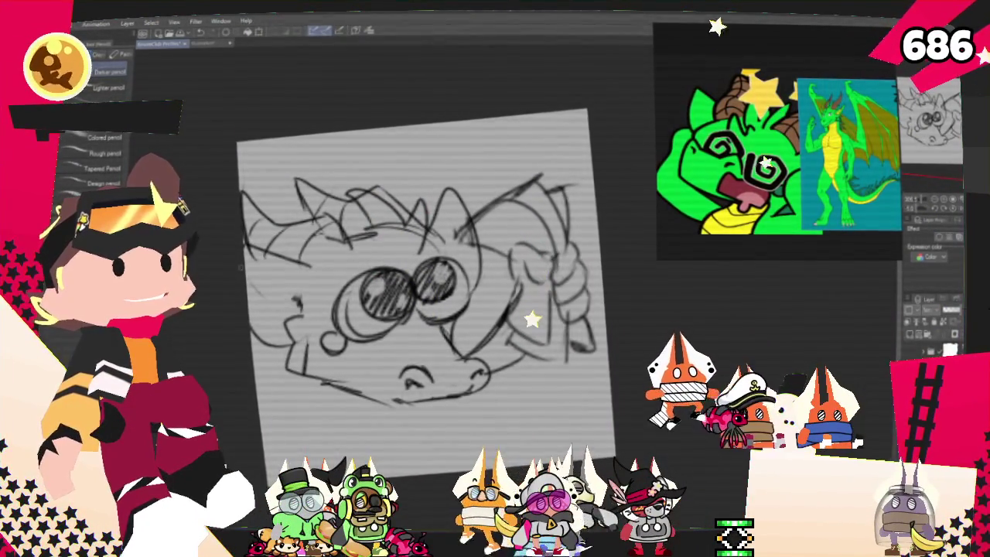
drag(247, 272, 300, 308)
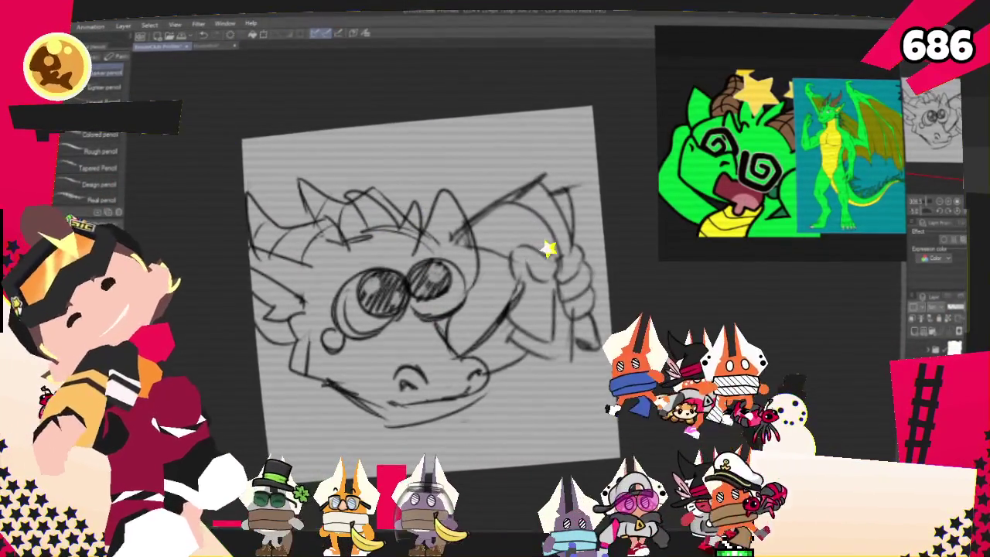
key(p)
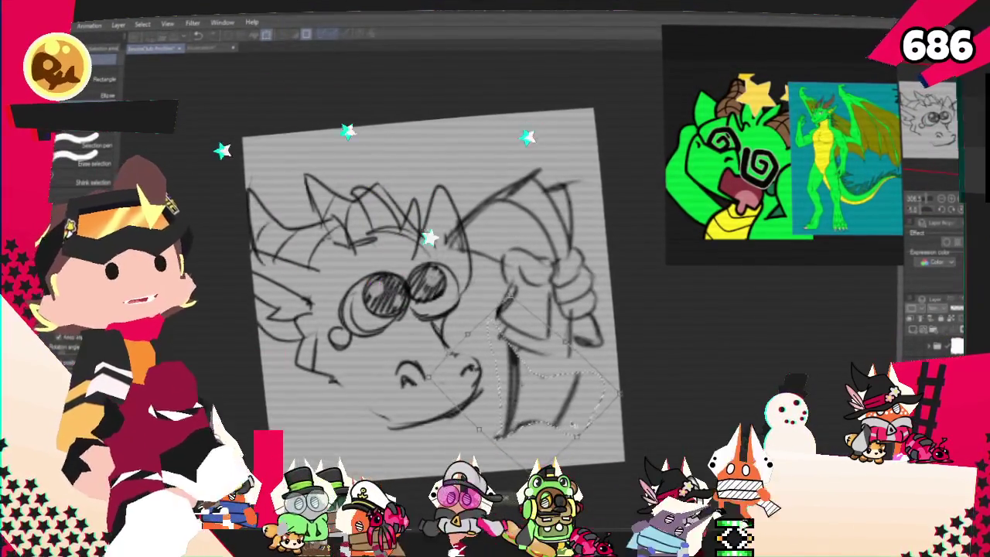
Step: Nudge the selected jaw lines right, deselect, and pencil neck strokes at the lower left
drag(519, 387, 534, 383)
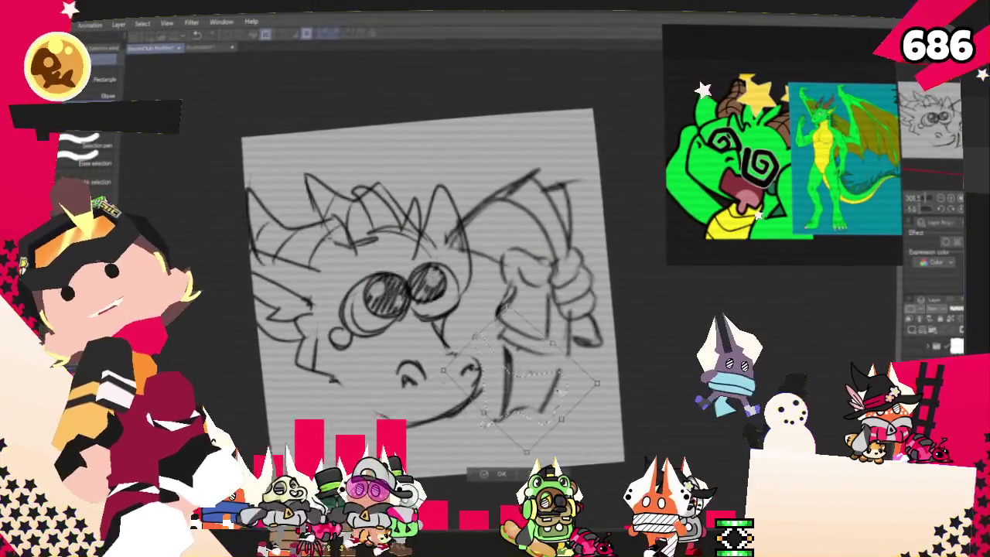
key(ctrl+d)
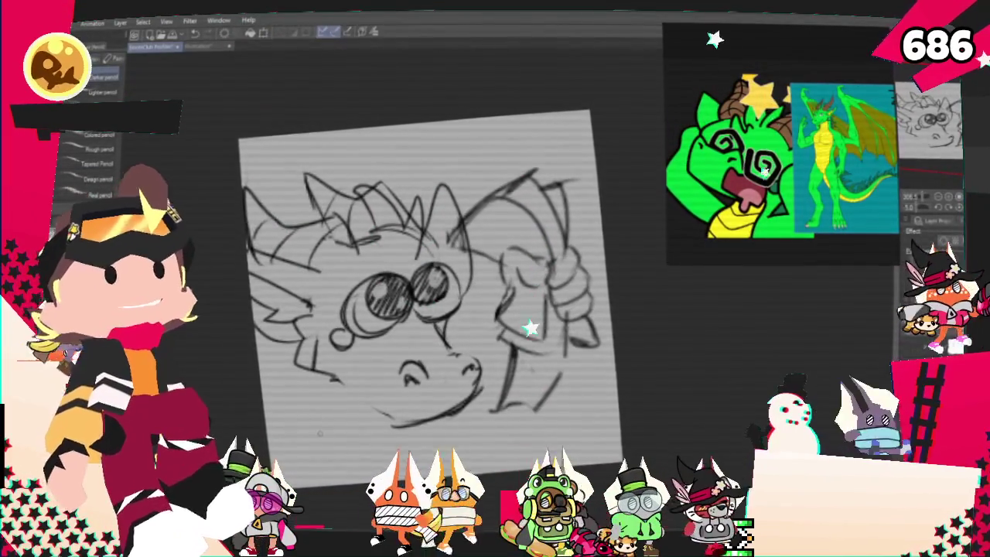
drag(340, 383, 324, 461)
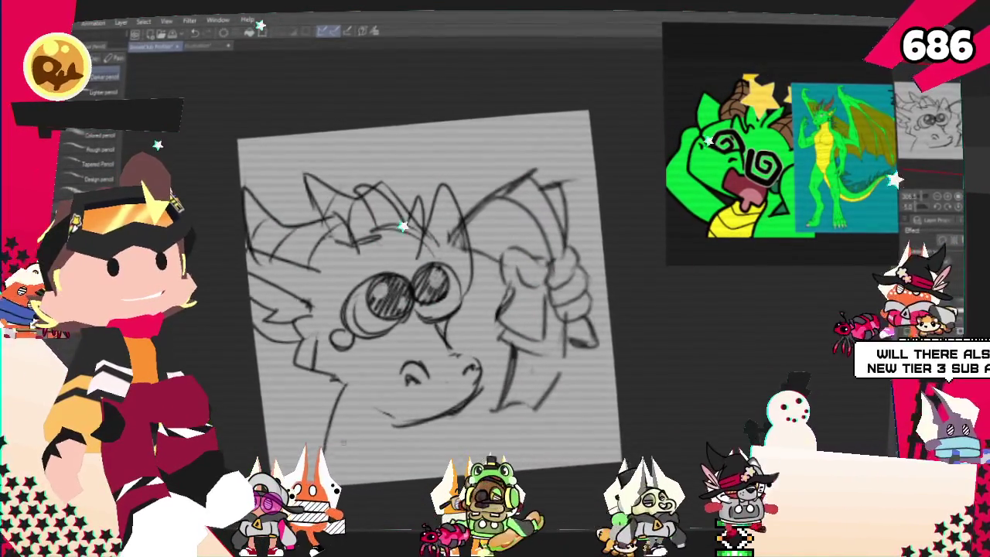
drag(314, 391, 282, 461)
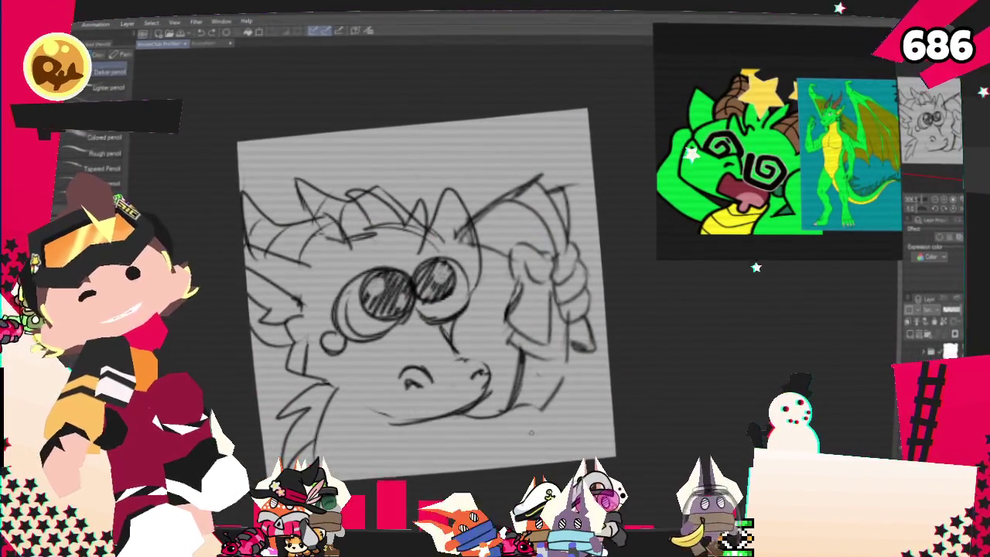
key(p)
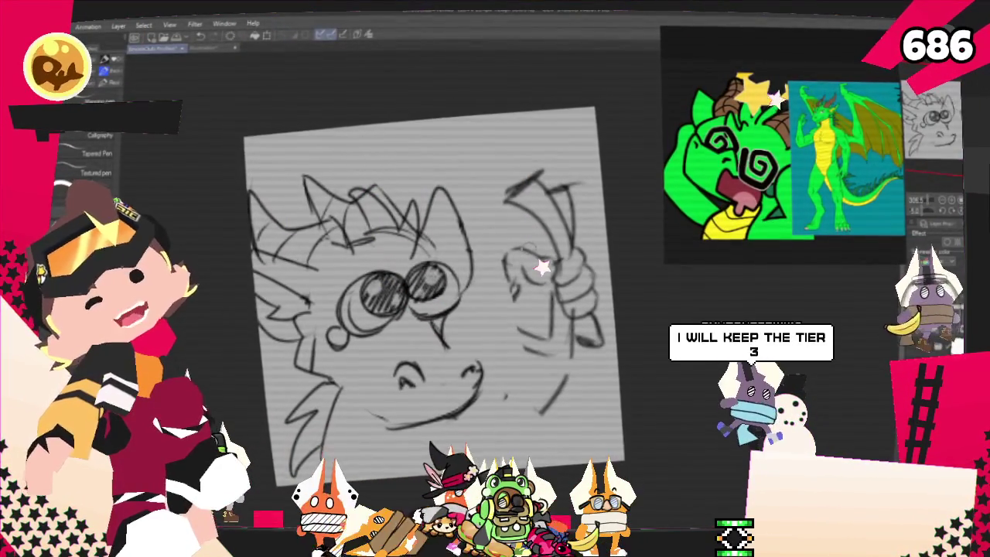
drag(510, 340, 505, 394)
Step: Undo a stray right-side stroke, then scale up, rotate and move the whole sketch right
mouse_move(462, 228)
mouse_down()
mouse_move(541, 174)
mouse_move(476, 212)
mouse_move(572, 182)
mouse_move(541, 172)
mouse_up()
key(ctrl+z)
key(ctrl+z)
key(ctrl+z)
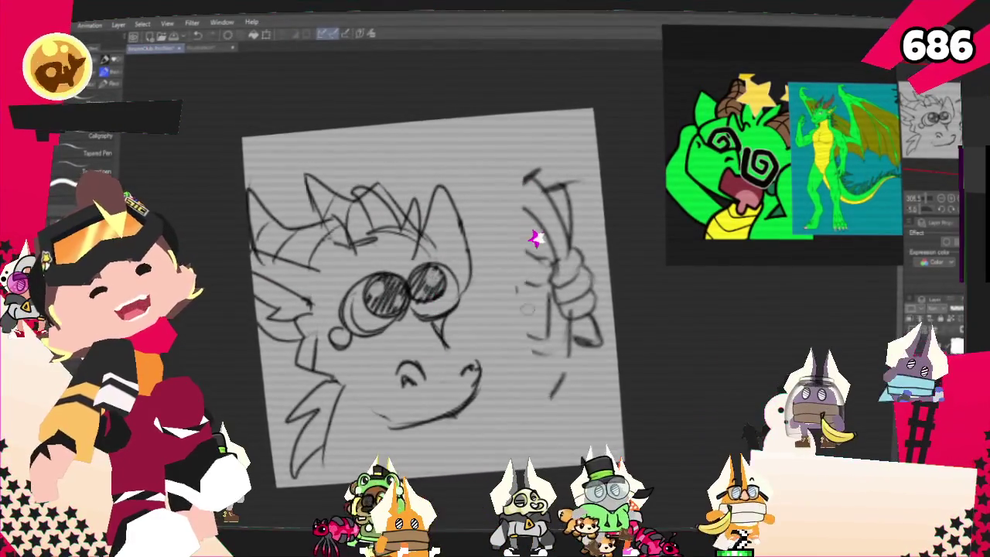
drag(410, 294, 457, 282)
key(ctrl+t)
mouse_move(666, 122)
mouse_down()
mouse_move(678, 426)
mouse_move(654, 418)
mouse_up()
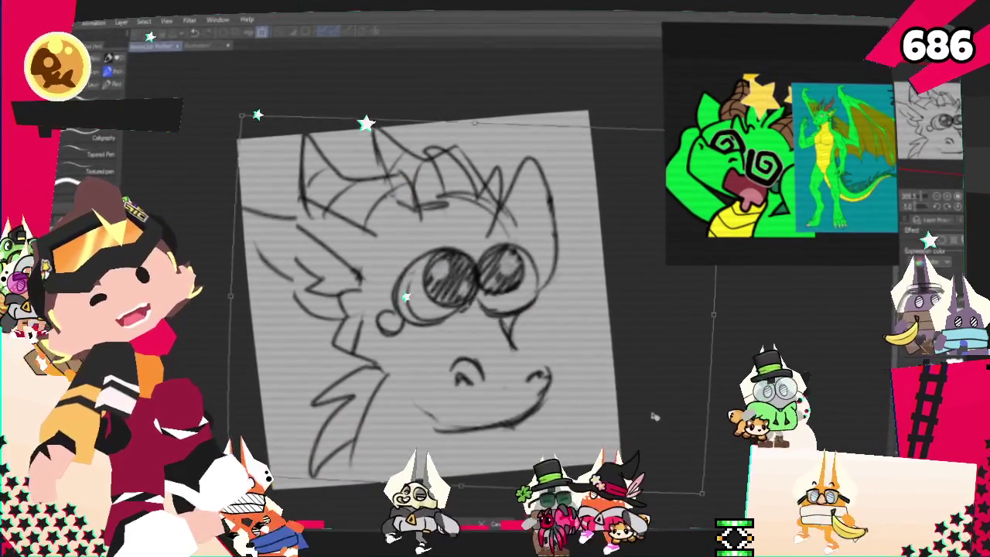
Step: Recentre the enlarged dragon sketch on the canvas and pencil strokes around the lower cheek
drag(654, 418, 987, 546)
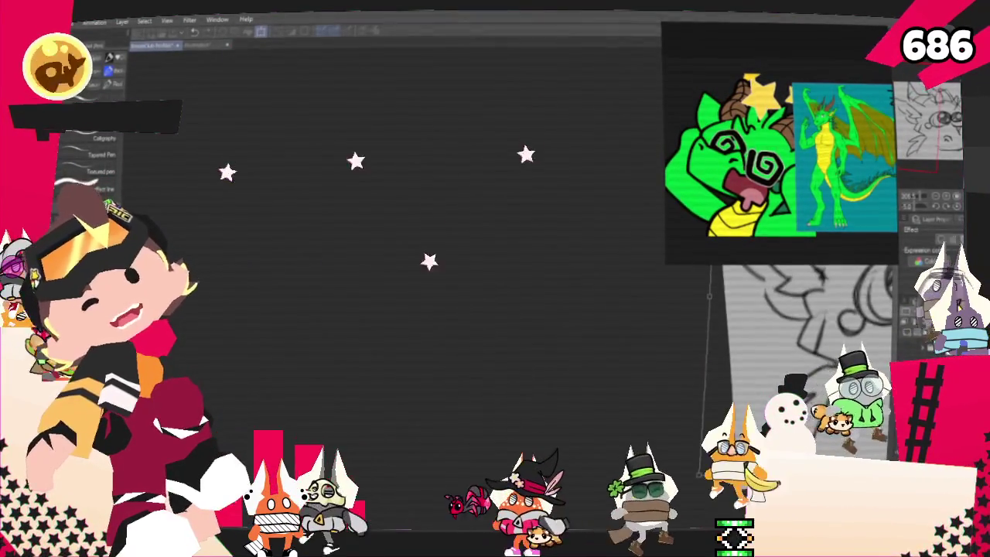
mouse_move(820, 364)
mouse_down()
mouse_move(646, 232)
mouse_move(461, 229)
mouse_move(410, 154)
mouse_up()
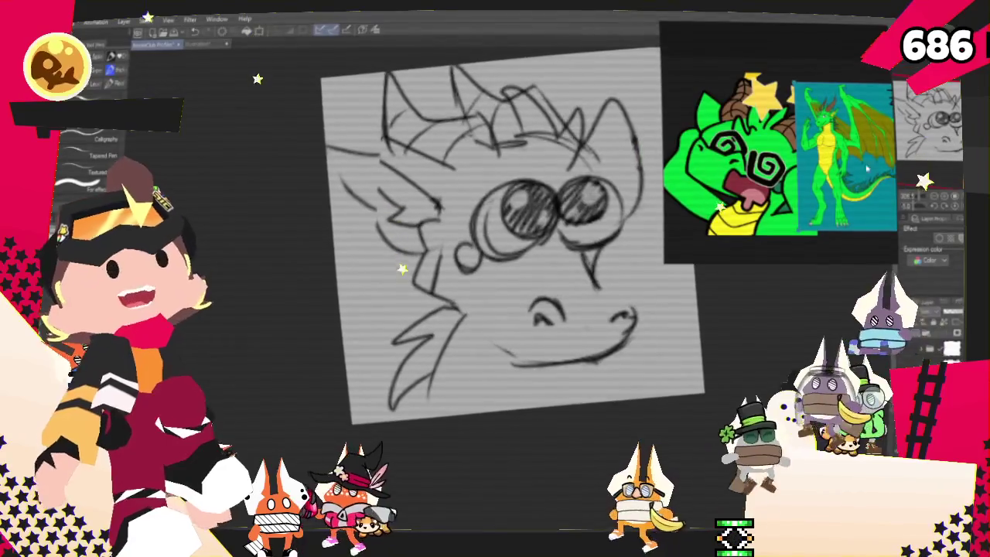
key(p)
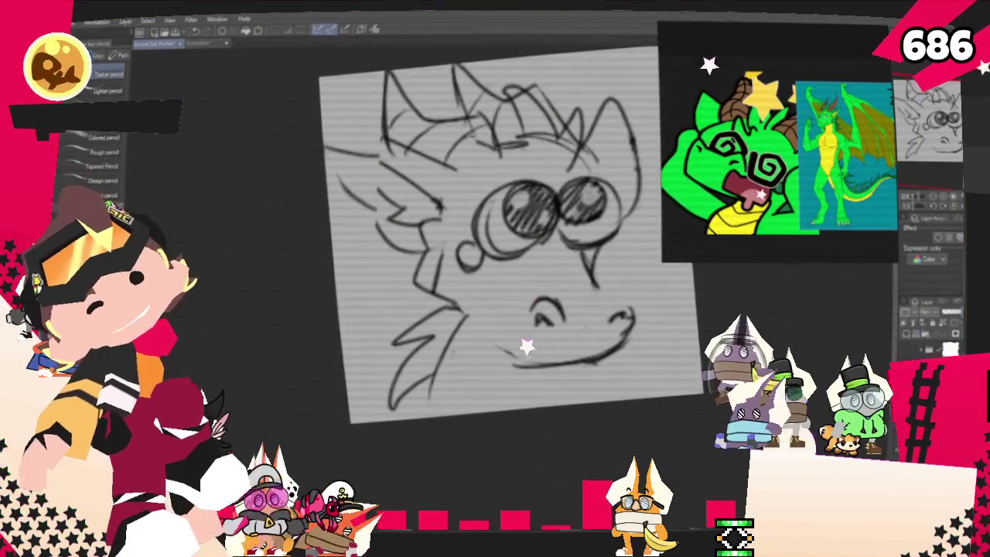
drag(457, 319, 471, 385)
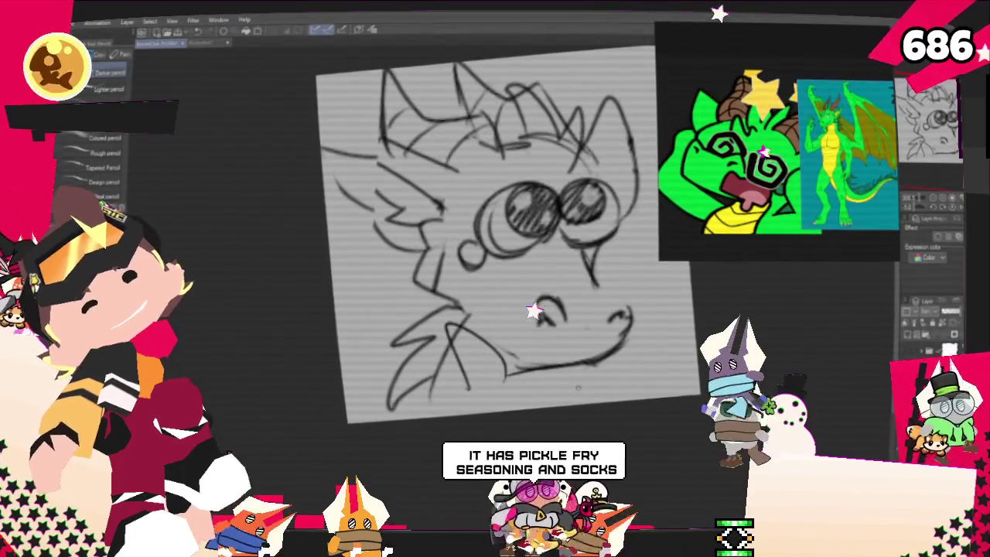
Step: Sketch jaw strokes under the chin and a right-edge curve, then shift and tilt the sketch left and down
drag(513, 383, 568, 390)
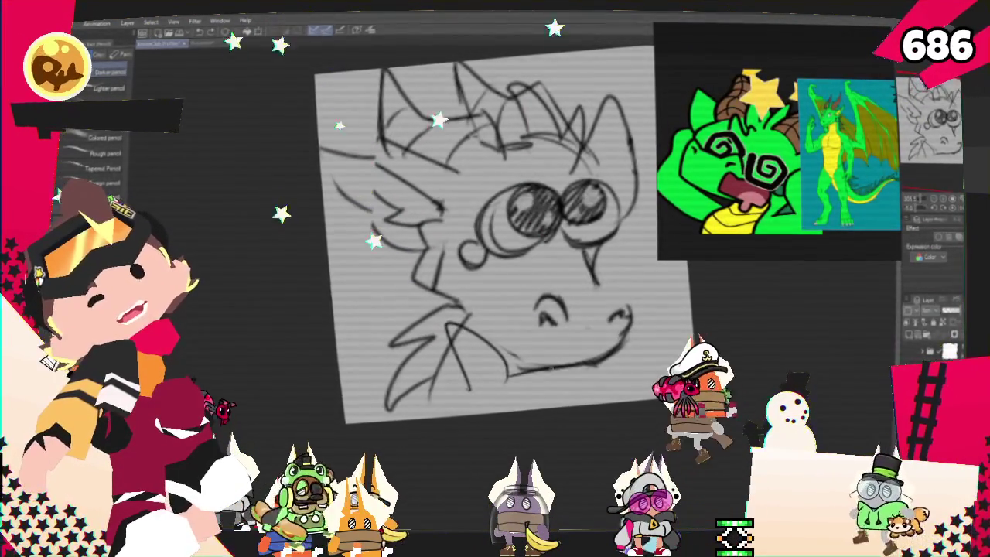
drag(483, 409, 558, 418)
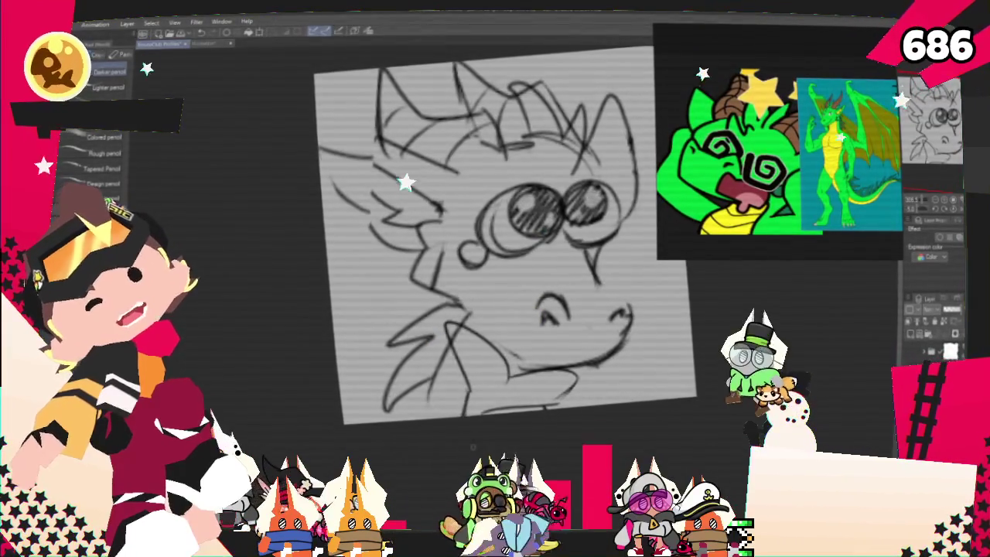
drag(577, 397, 619, 395)
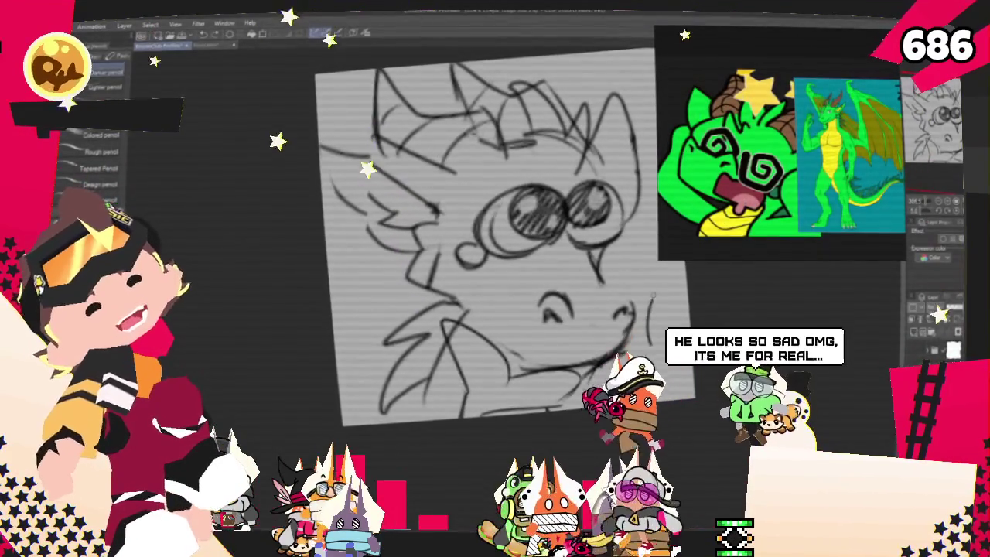
drag(652, 340, 657, 289)
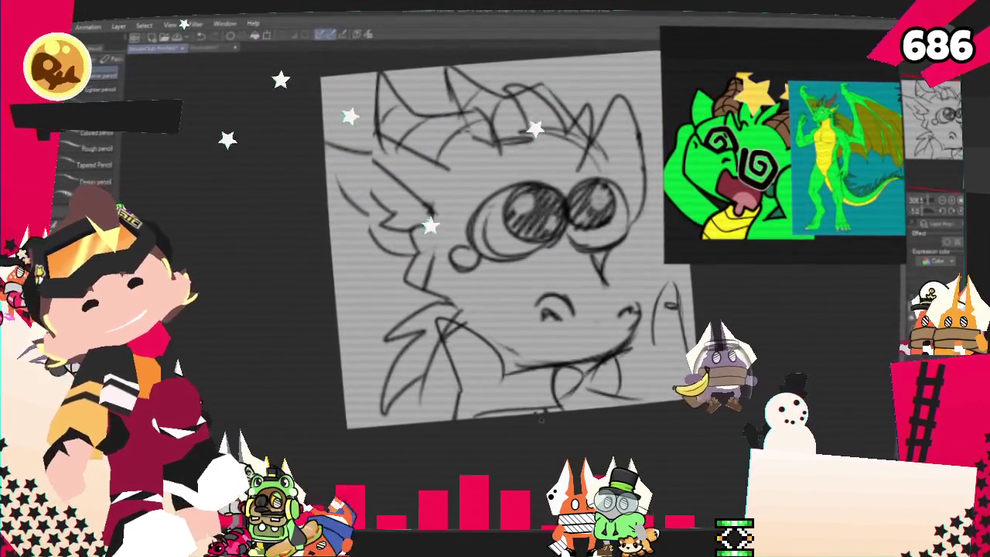
mouse_move(547, 246)
mouse_down()
mouse_move(577, 451)
mouse_move(568, 430)
mouse_move(629, 416)
mouse_up()
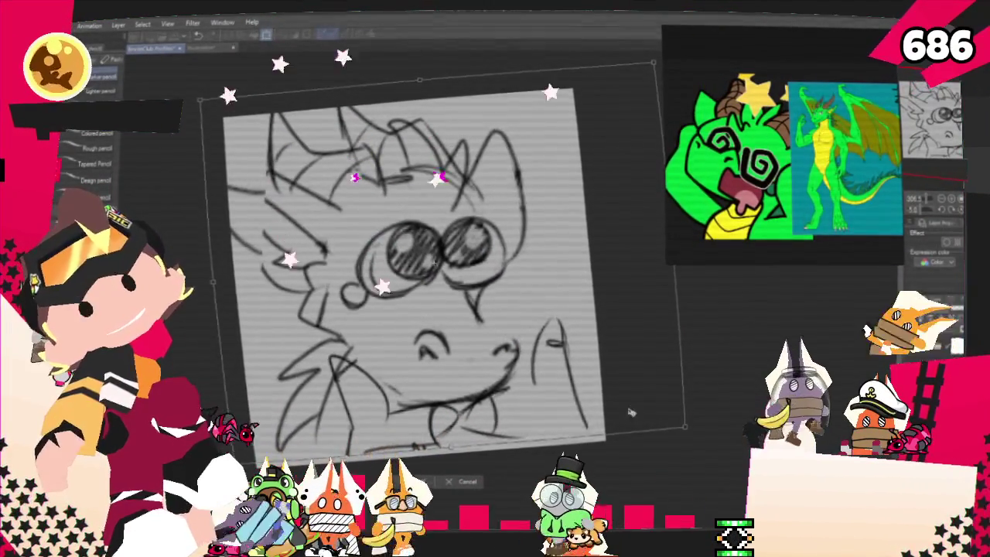
Step: Confirm the sketch's left-shifted, tilted position and switch to the pen tools
key(Return)
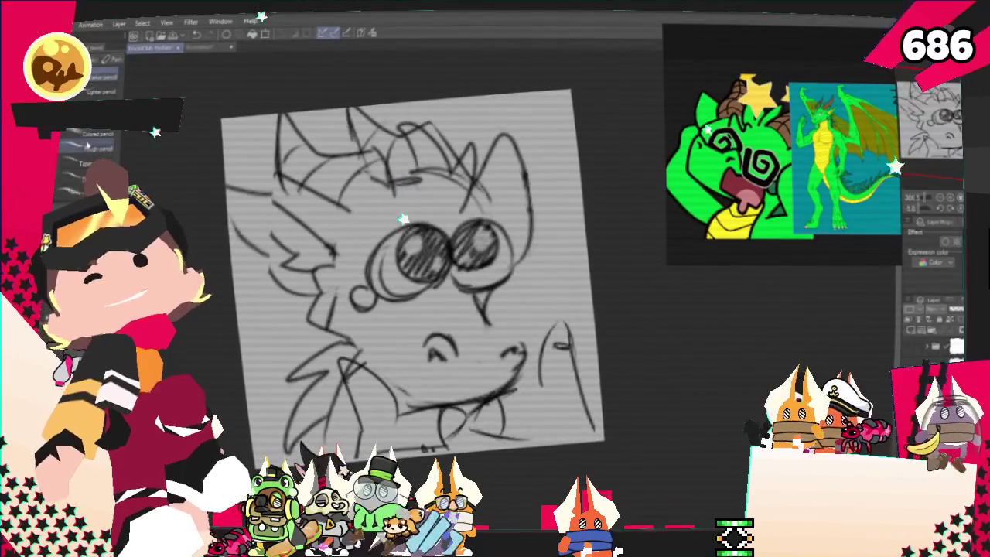
key(p)
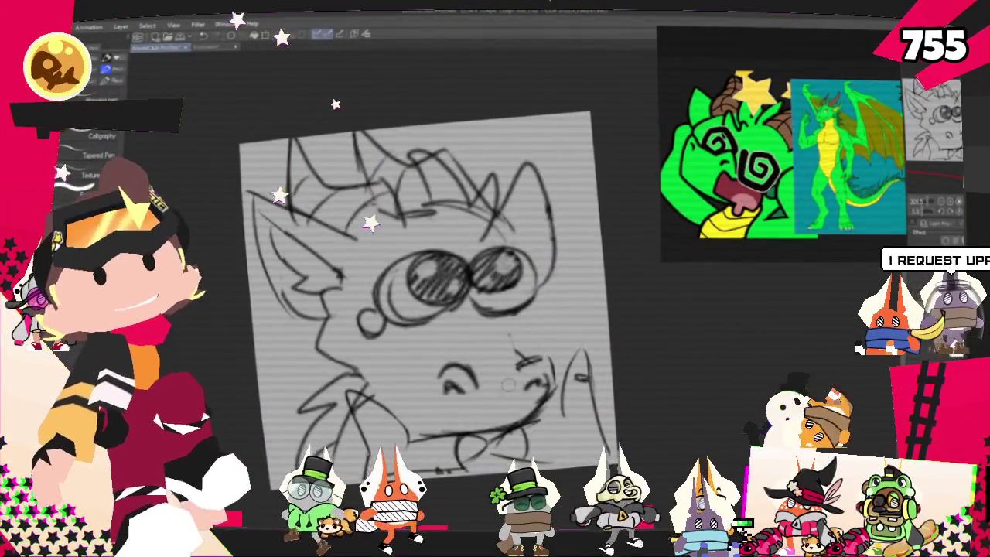
Step: Lasso the left side of the head, reshape it with a transform, and deselect
key(p)
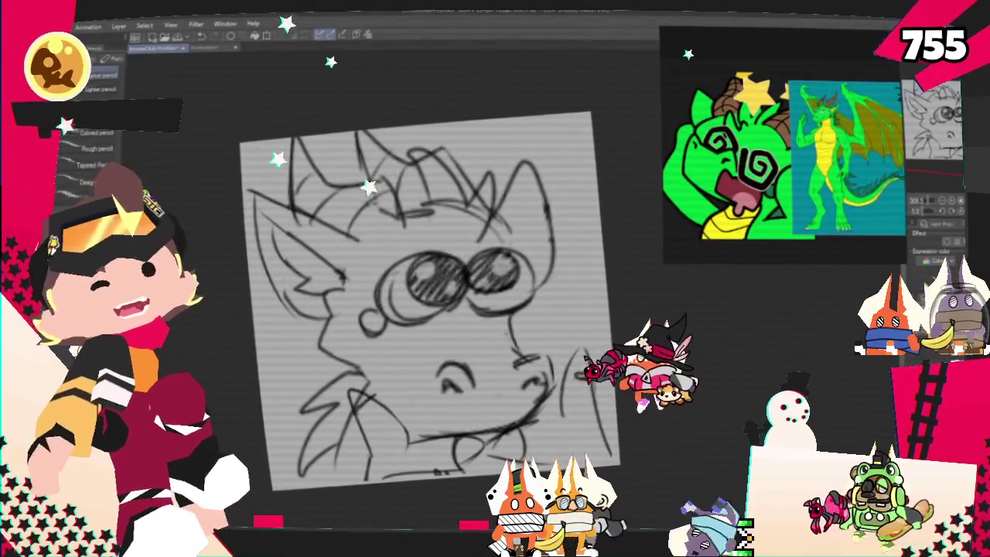
key(m)
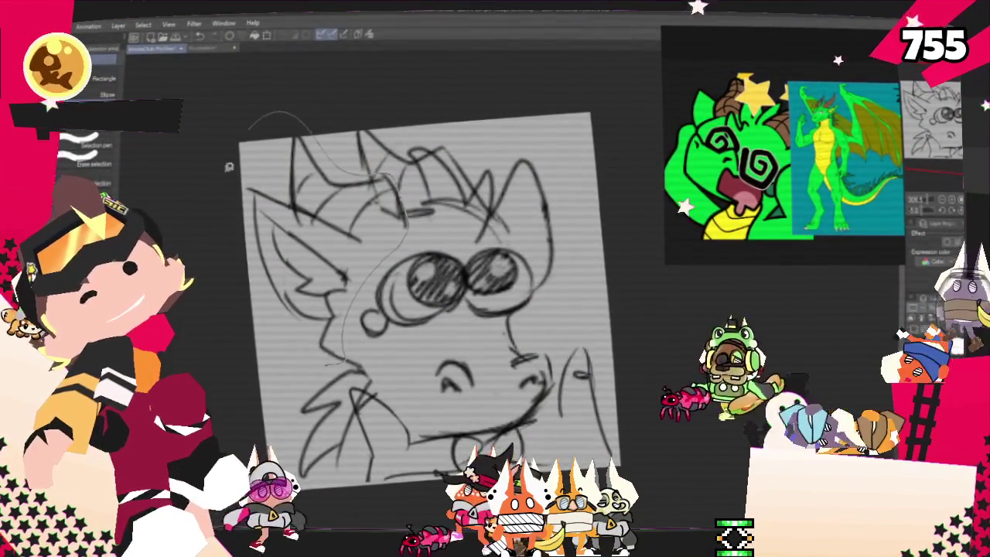
drag(399, 167, 298, 139)
click(370, 405)
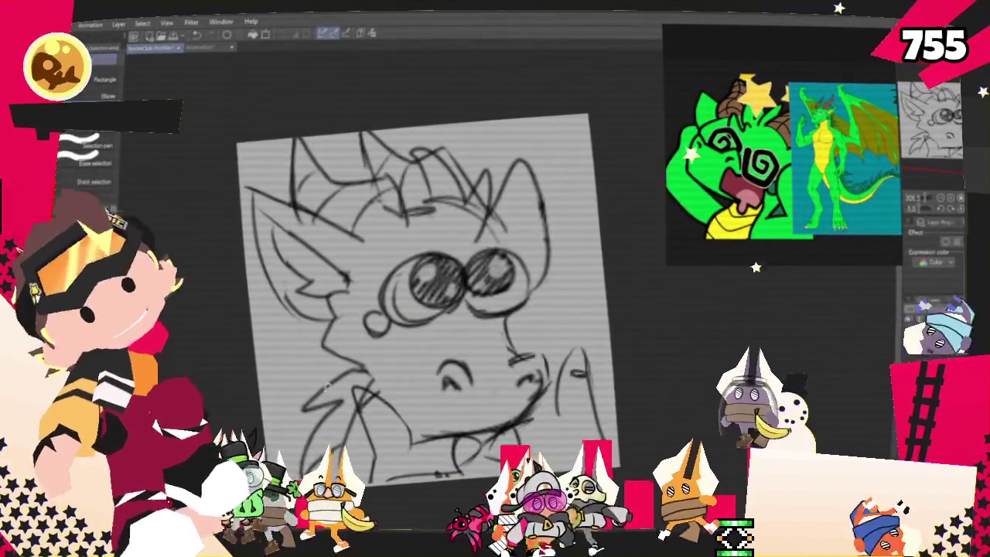
key(ctrl+d)
Step: Lower the whole sketch layer slightly with a new transform
key(p)
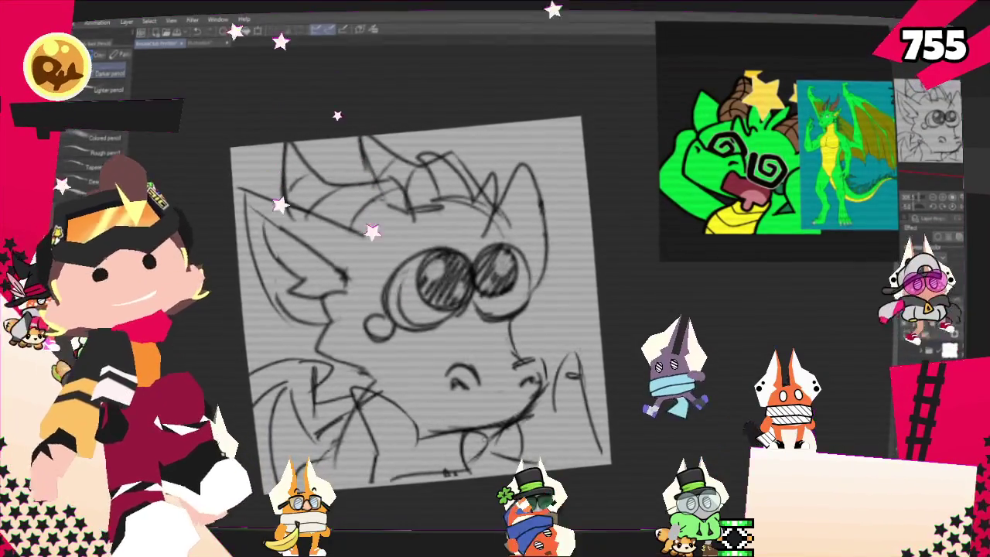
key(ctrl+t)
mouse_move(608, 371)
mouse_down()
mouse_move(611, 399)
mouse_move(609, 377)
mouse_up()
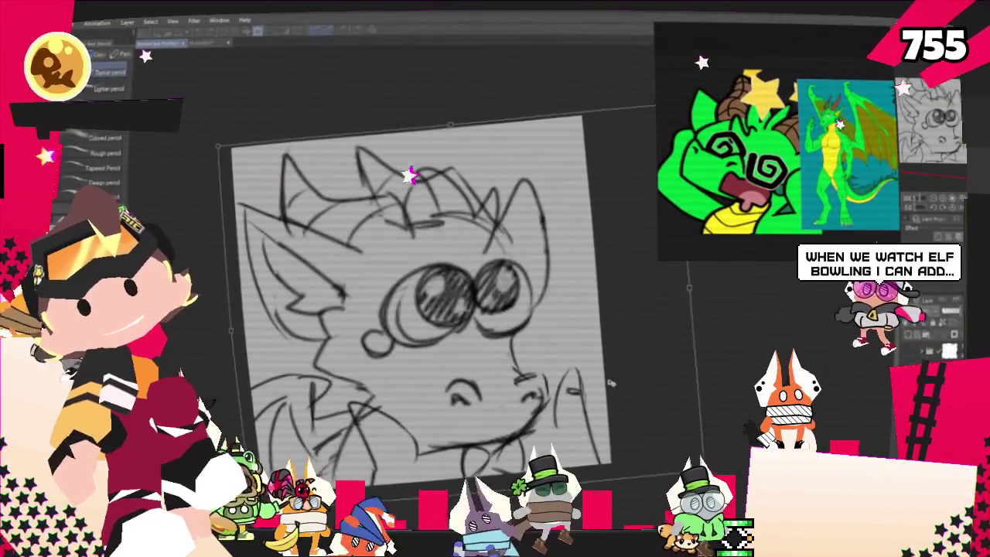
Step: Nudge the transformed sketch back up, then lasso the lower snout and jaw
mouse_move(609, 378)
mouse_down()
mouse_move(607, 365)
mouse_move(598, 399)
mouse_up()
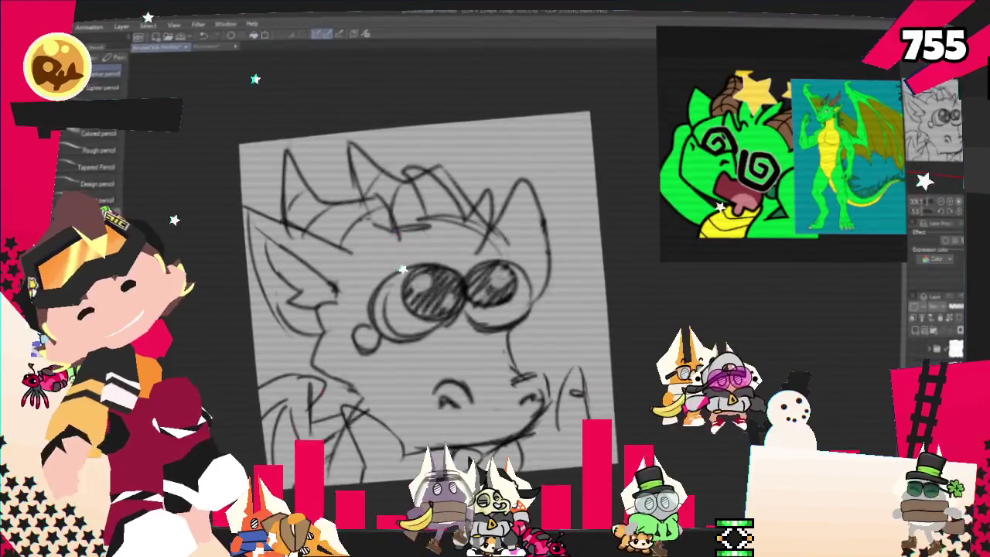
key(m)
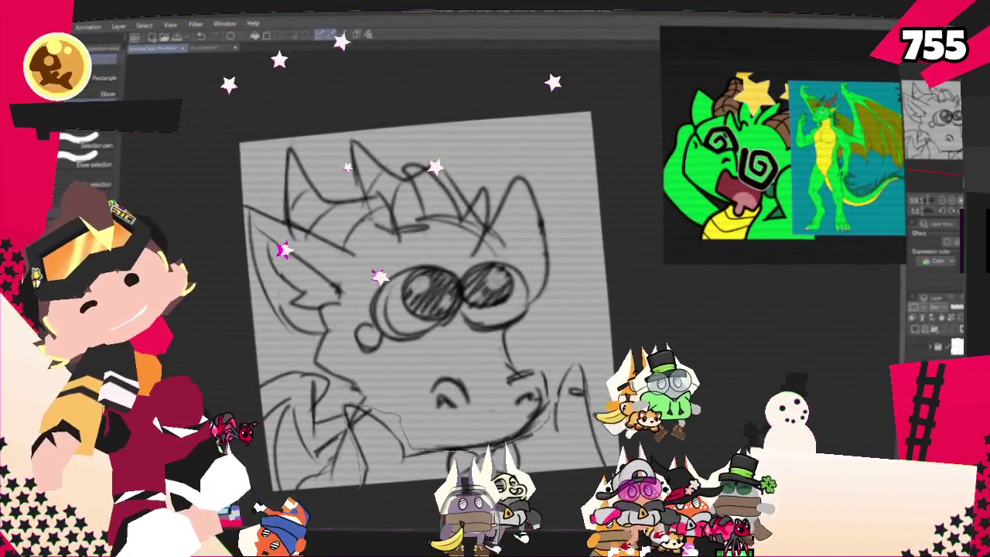
drag(356, 410, 581, 332)
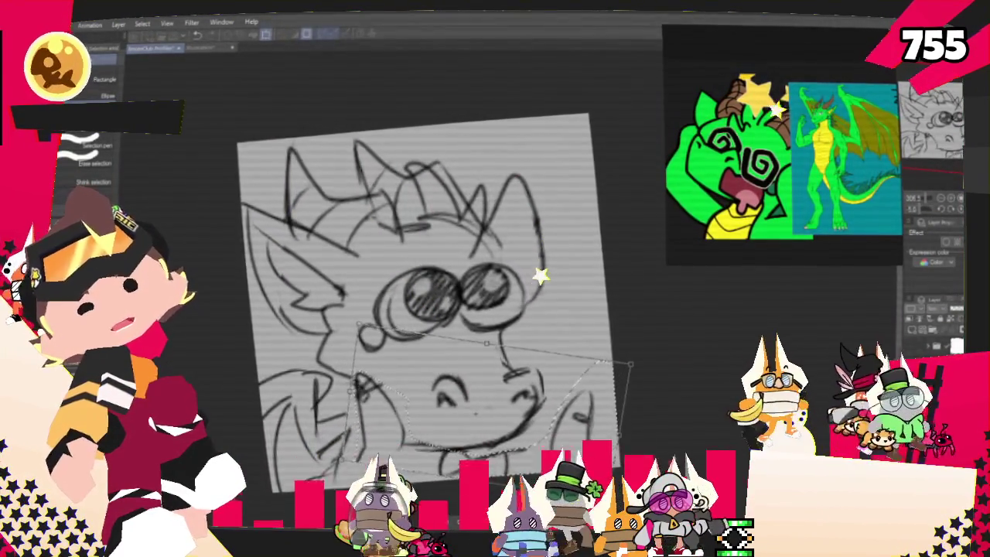
Step: Commit the snout transform and delete the entire old dragon sketch from the layer
key(Return)
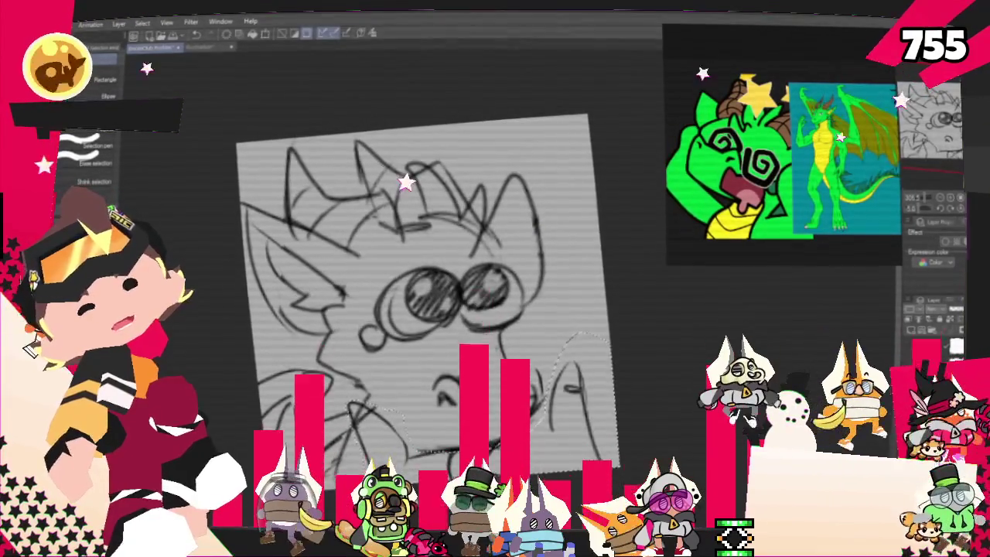
key(p)
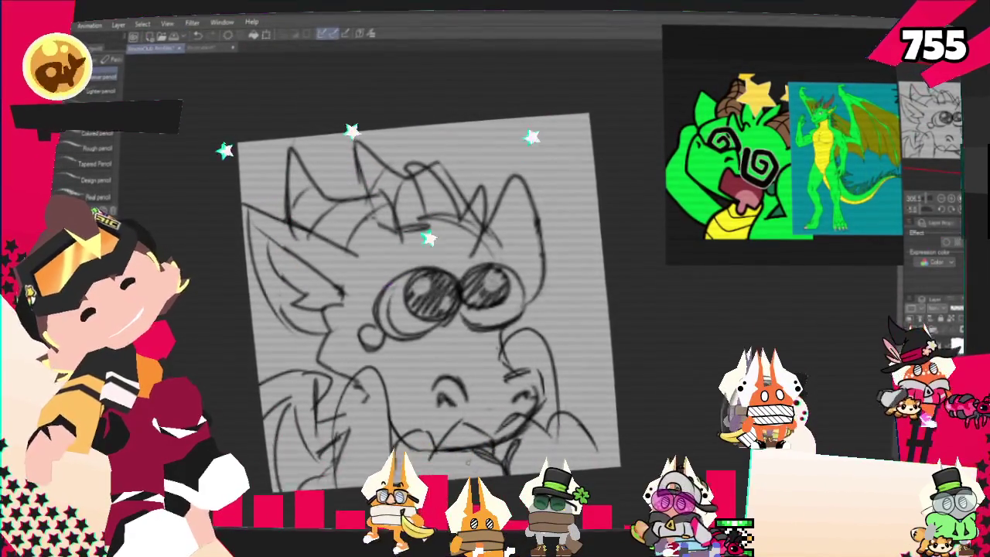
key(p)
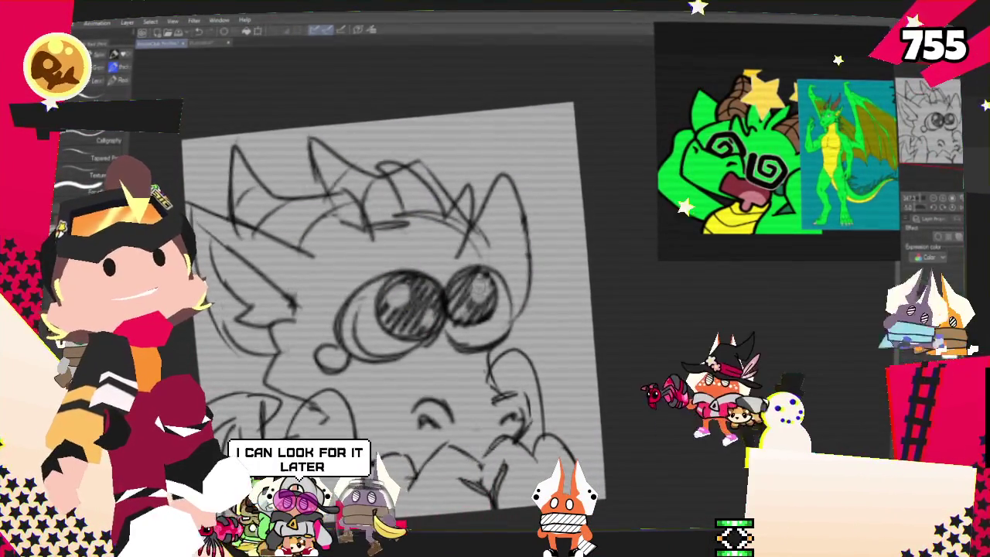
key(Delete)
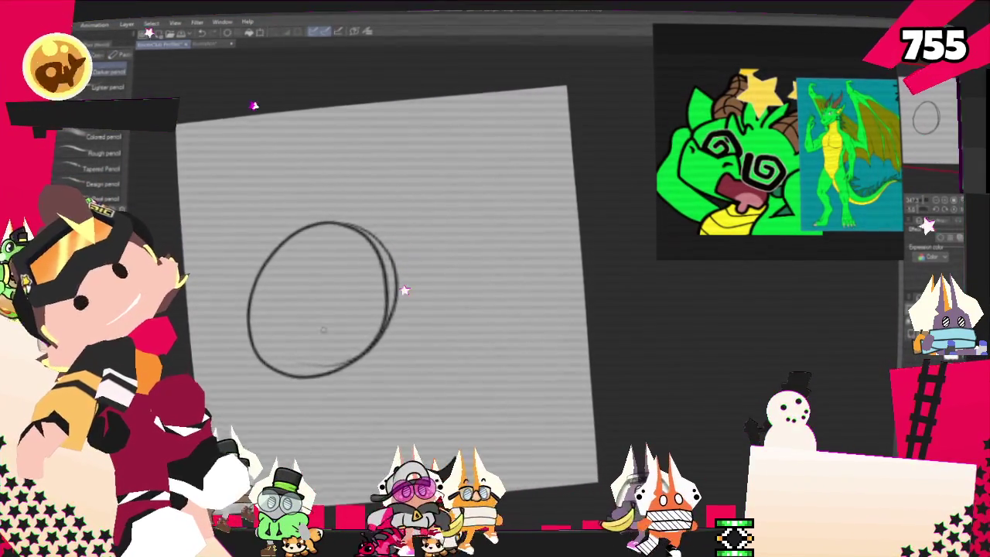
Step: Redraw the head circle and add both eyes and the snout curve
key(Delete)
drag(288, 195, 323, 218)
key(Delete)
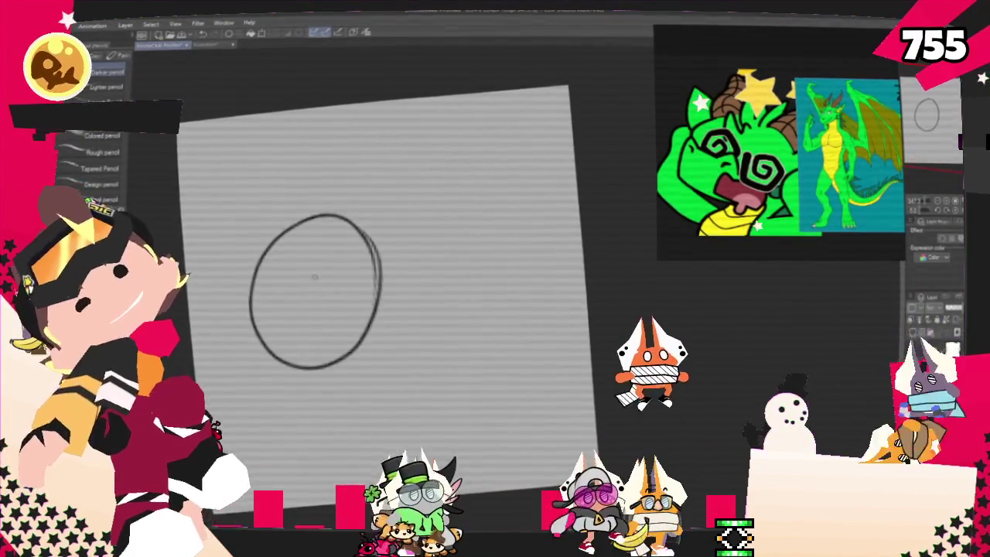
drag(306, 260, 304, 280)
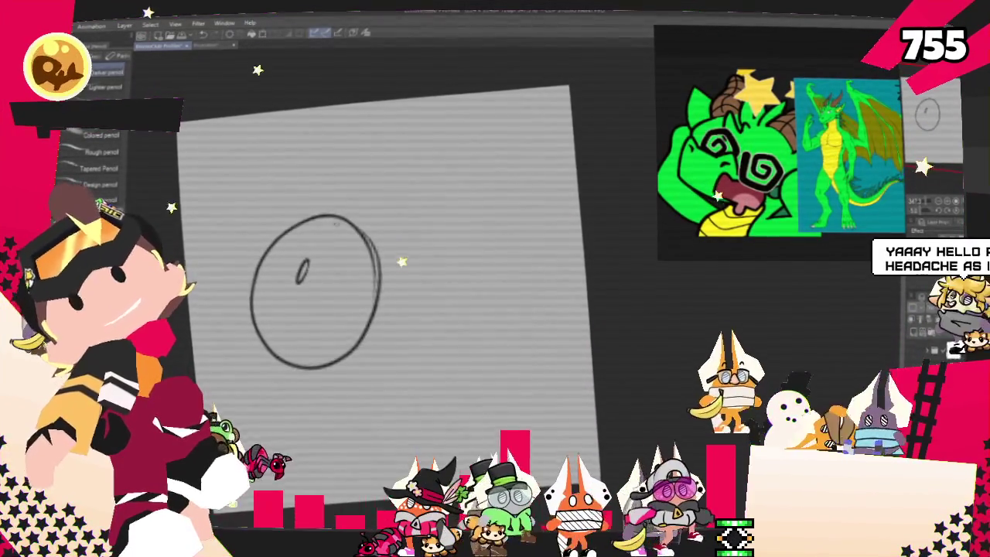
mouse_move(340, 246)
mouse_down()
mouse_move(337, 286)
mouse_move(378, 288)
mouse_up()
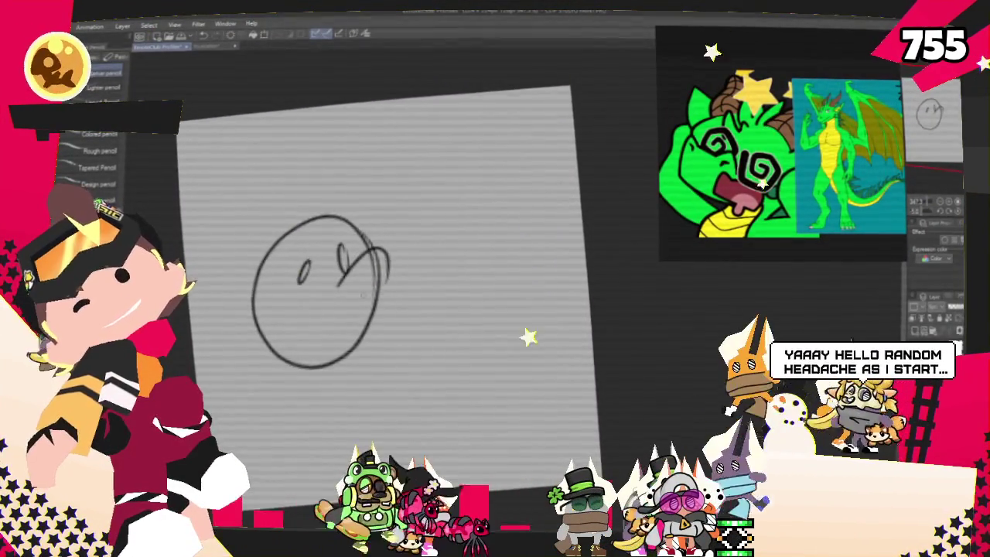
key(ctrl+z)
drag(369, 249, 381, 292)
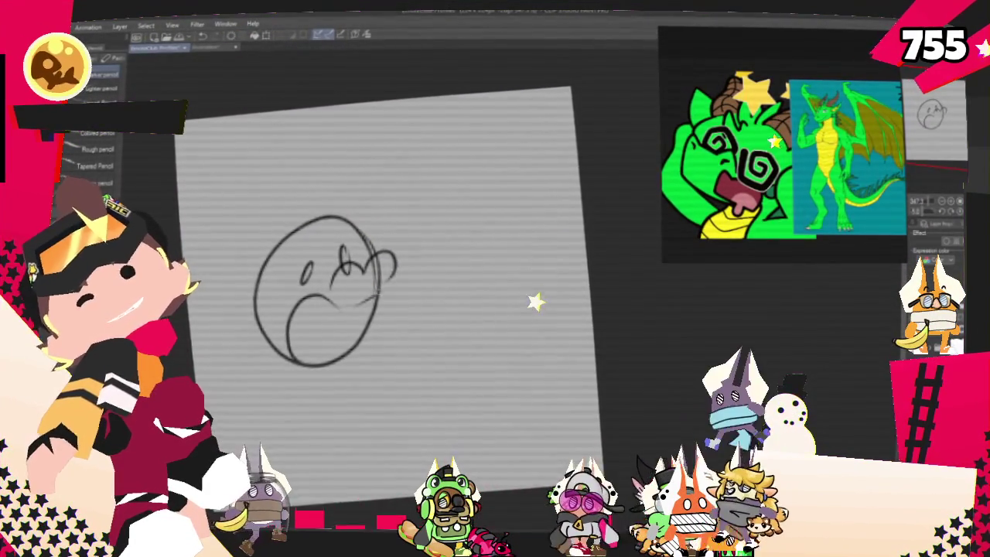
Step: Add the spiky crest, an upper-right ear peak, the snout bulge and the jaw curve
drag(263, 186, 313, 226)
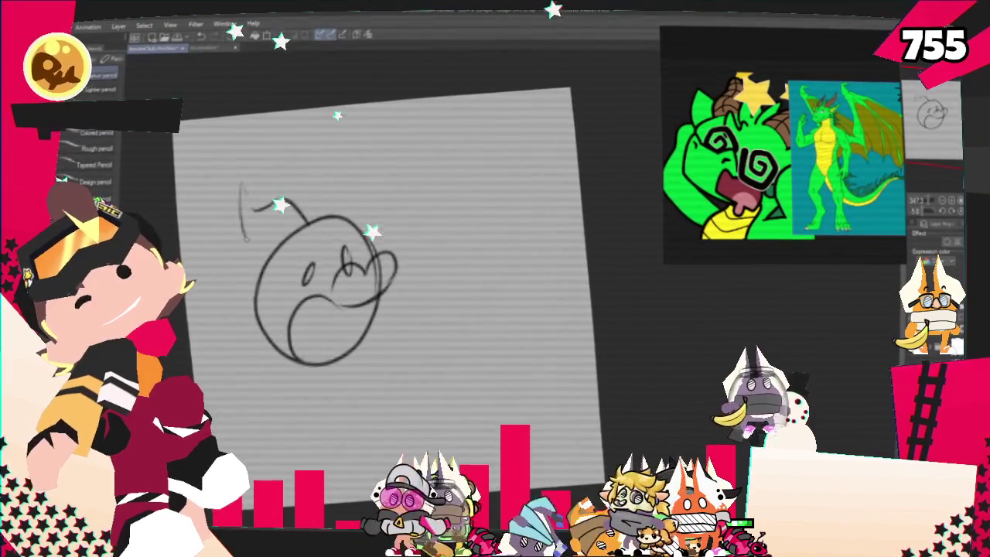
drag(326, 208, 356, 226)
drag(288, 205, 353, 210)
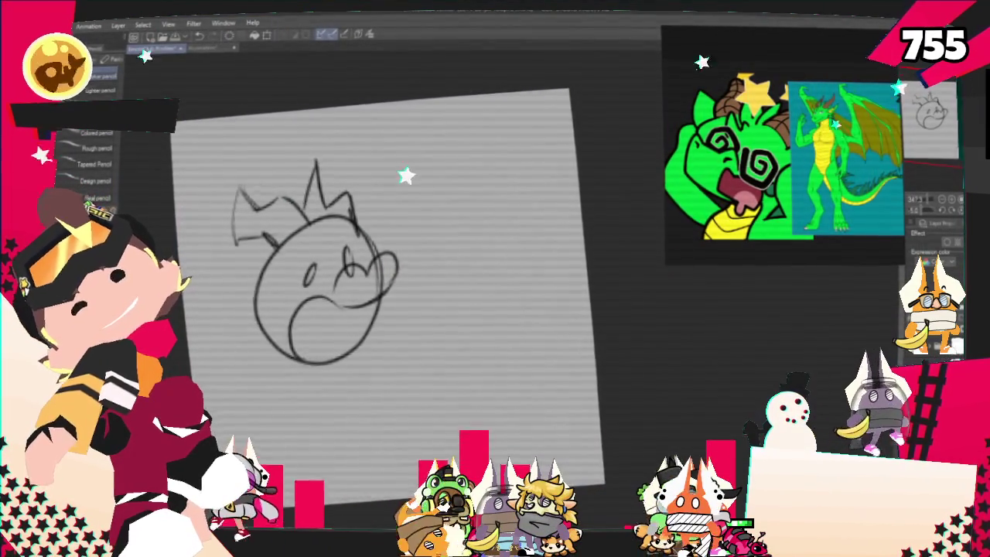
drag(380, 246, 385, 292)
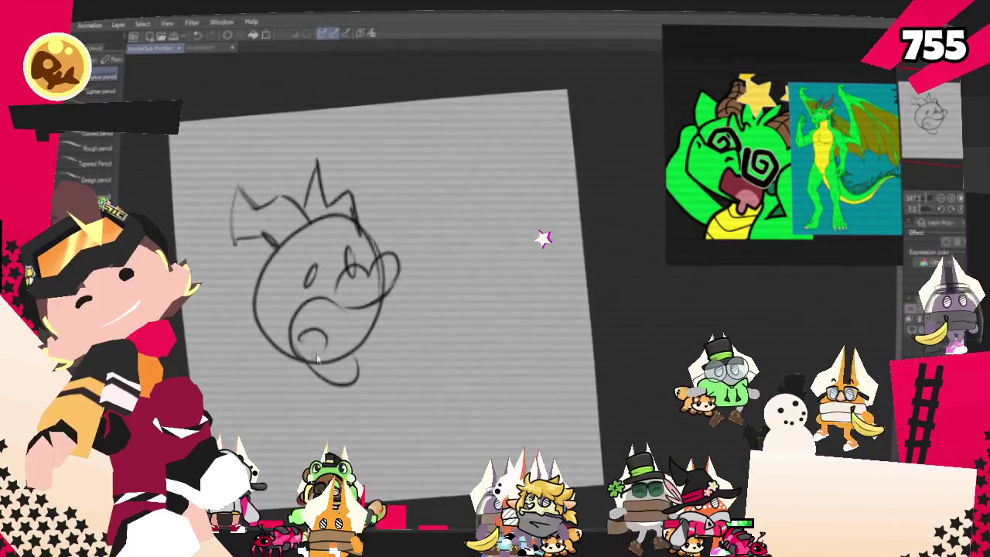
drag(352, 354, 298, 370)
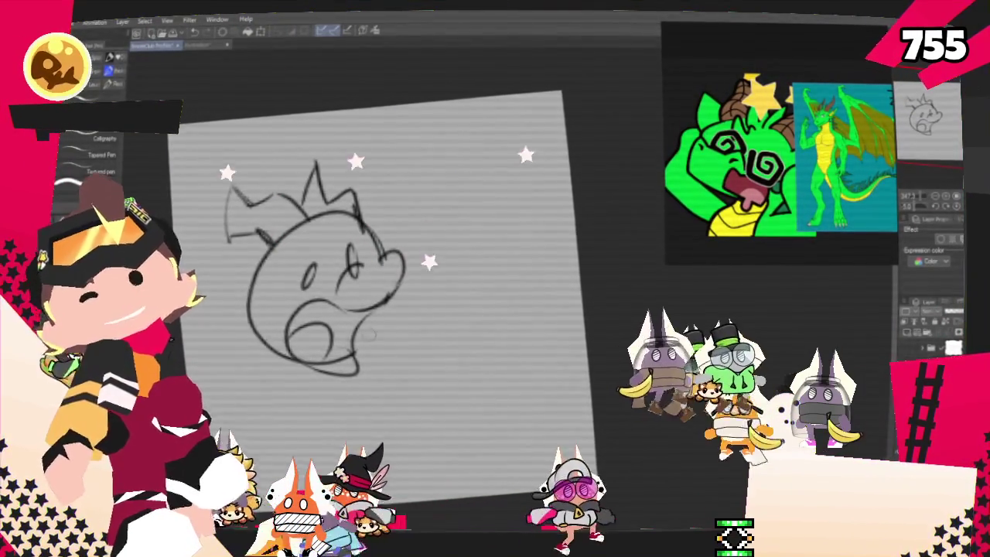
Step: With the pencil, add a left fin, a rounded top-right ear and two lower-right speed lines
key(p)
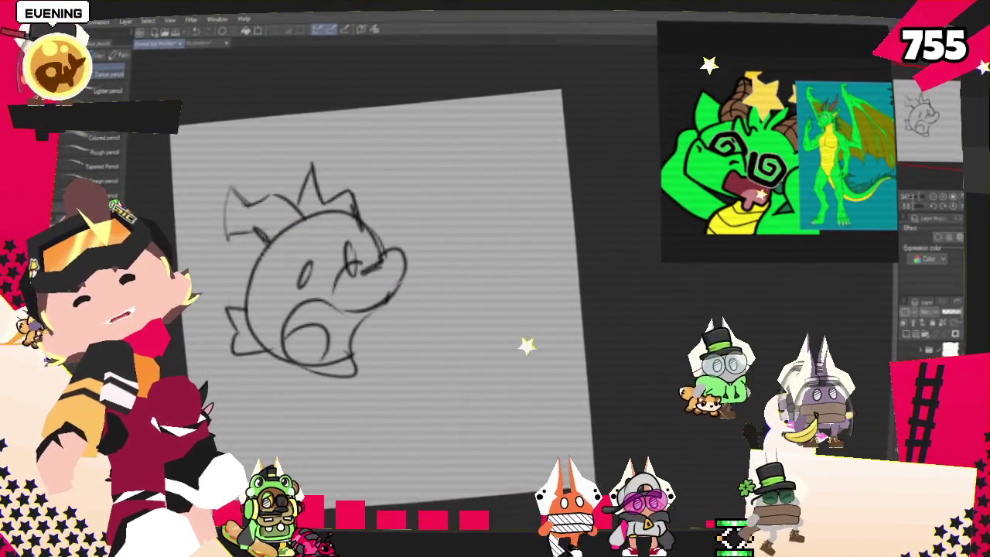
drag(255, 226, 232, 263)
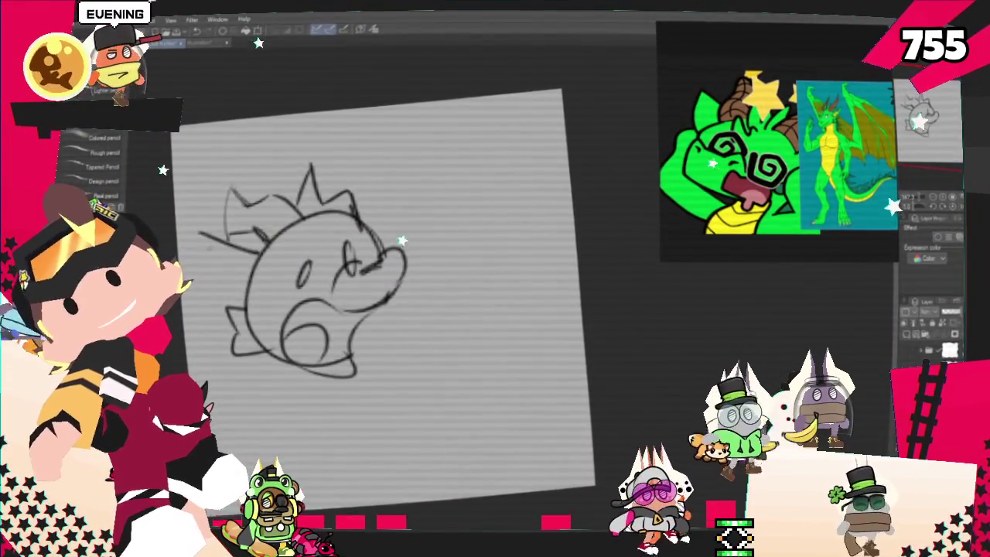
drag(352, 198, 387, 226)
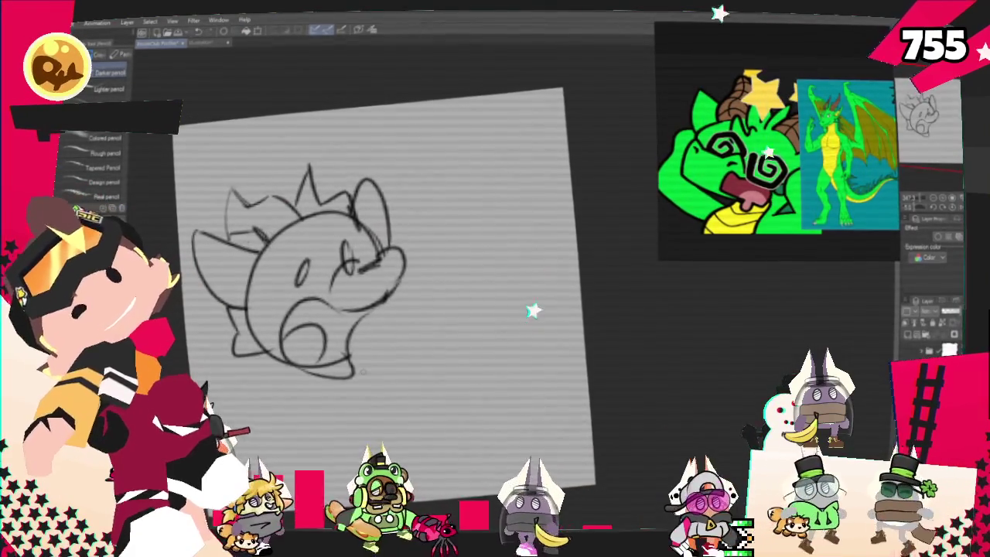
drag(455, 261, 363, 339)
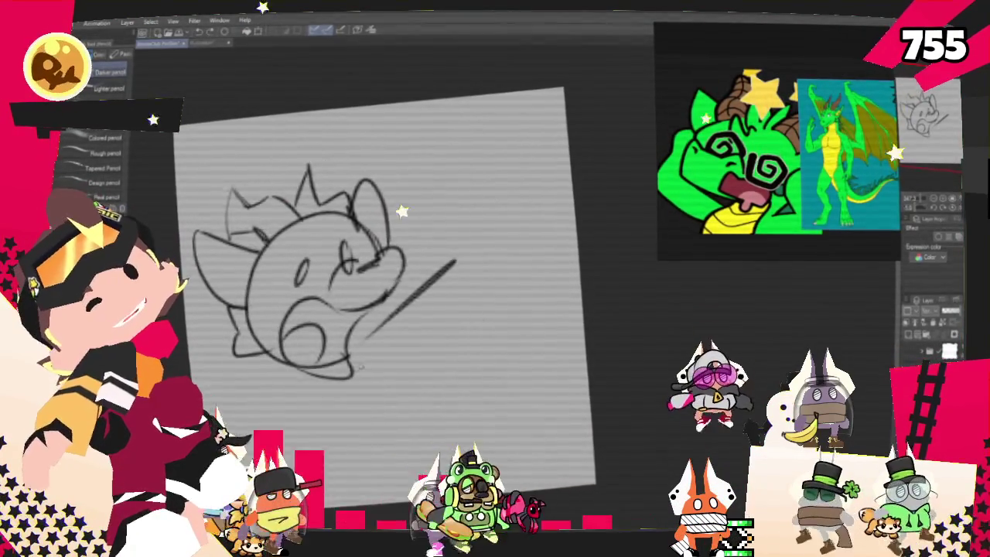
drag(448, 338, 360, 364)
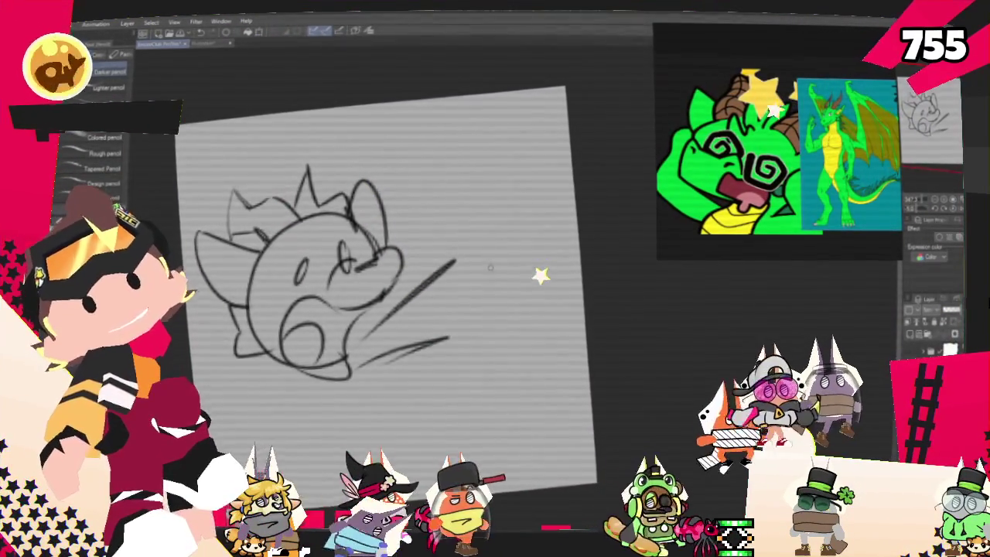
Step: Scribble long curved strokes and hatching into a large shape right of the head, closing with a bottom arc
drag(504, 163, 515, 374)
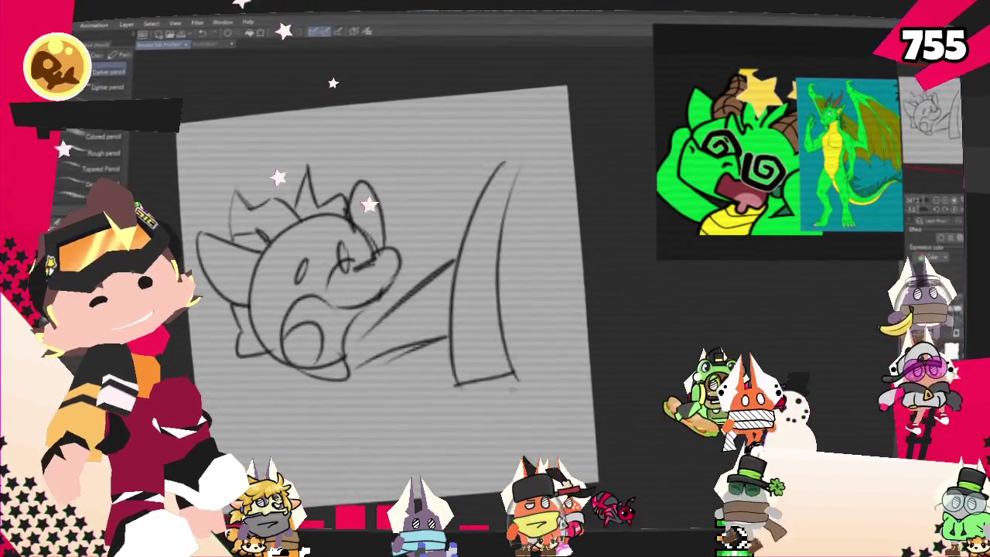
mouse_move(536, 144)
mouse_down()
mouse_move(501, 147)
mouse_move(449, 418)
mouse_up()
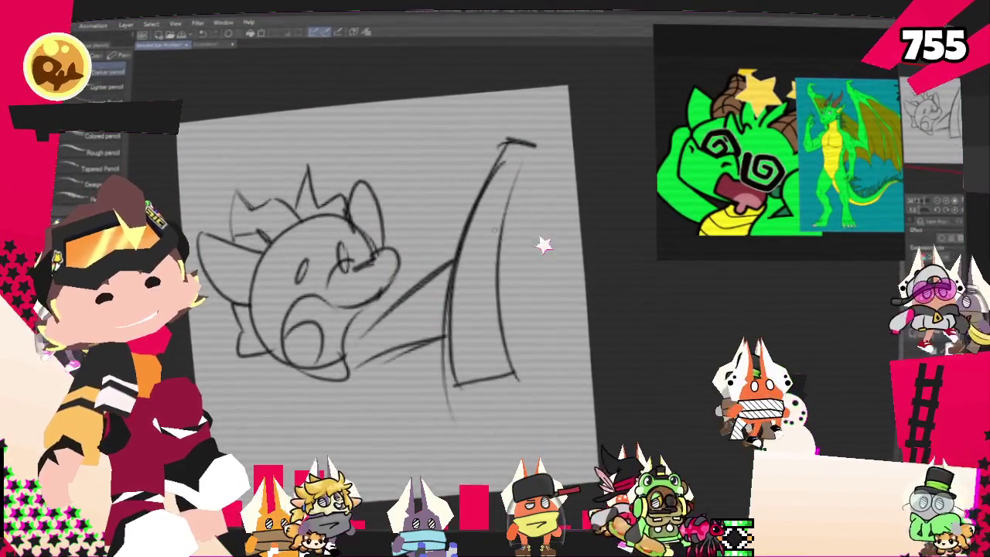
drag(567, 164, 507, 216)
drag(555, 184, 530, 362)
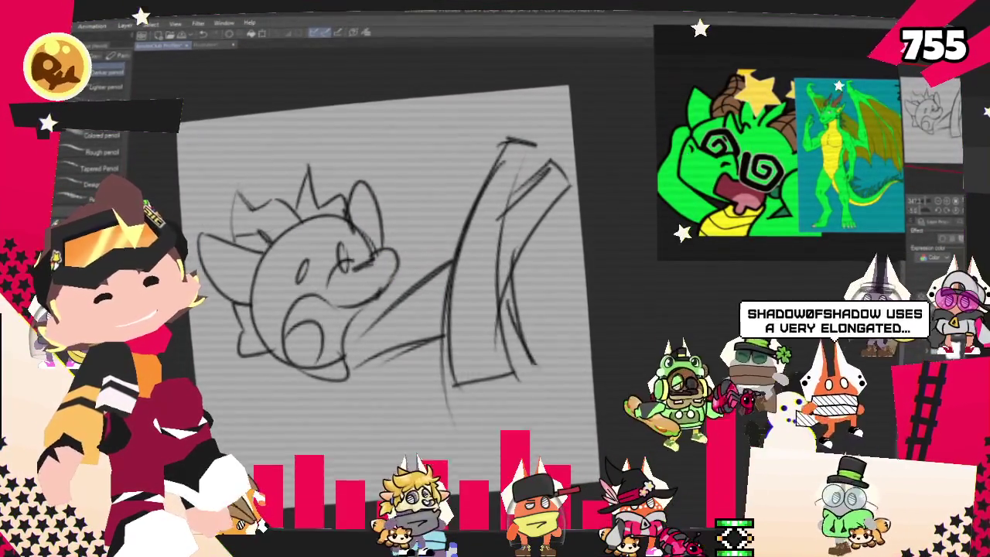
drag(545, 190, 553, 387)
drag(499, 371, 526, 406)
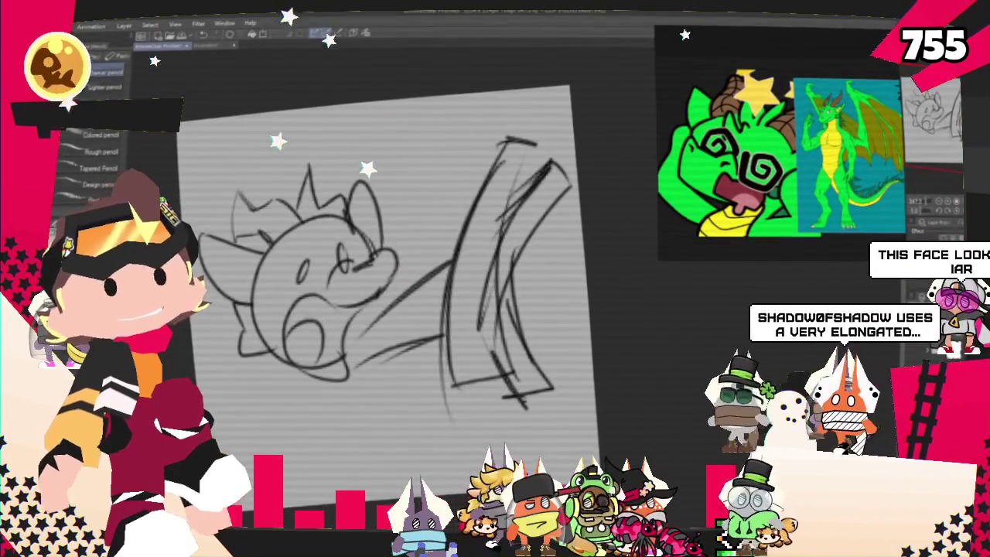
mouse_move(458, 122)
mouse_down()
mouse_move(447, 325)
mouse_move(390, 399)
mouse_up()
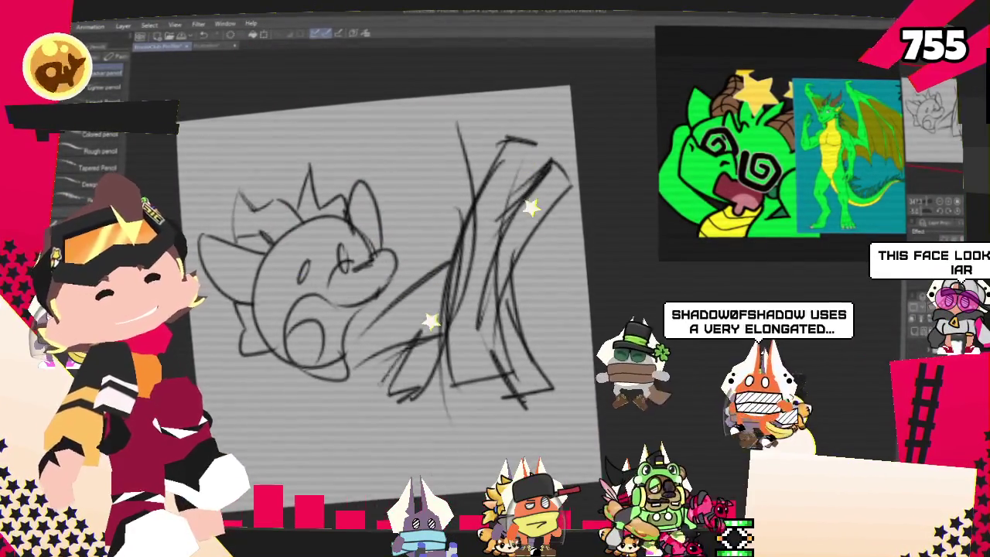
drag(419, 151, 447, 332)
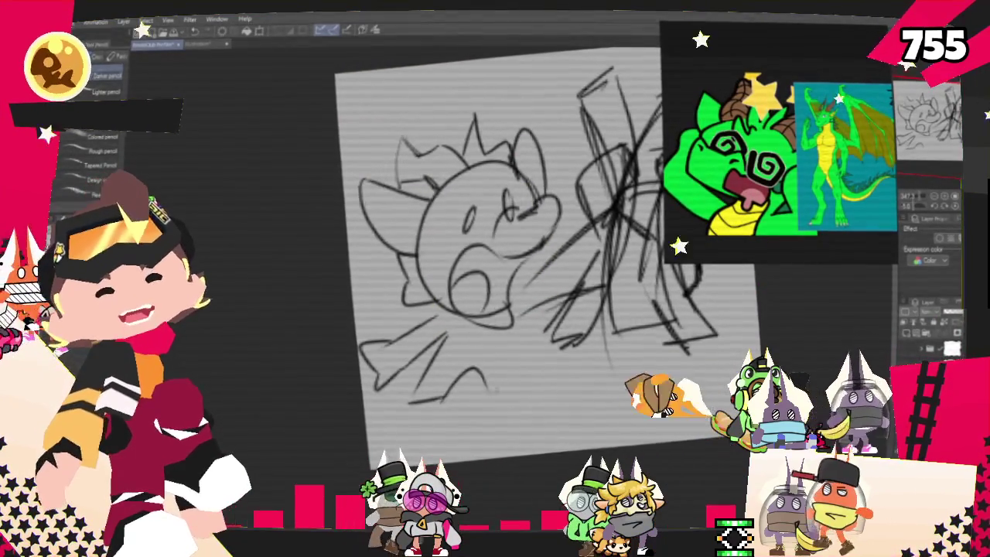
drag(458, 391, 539, 381)
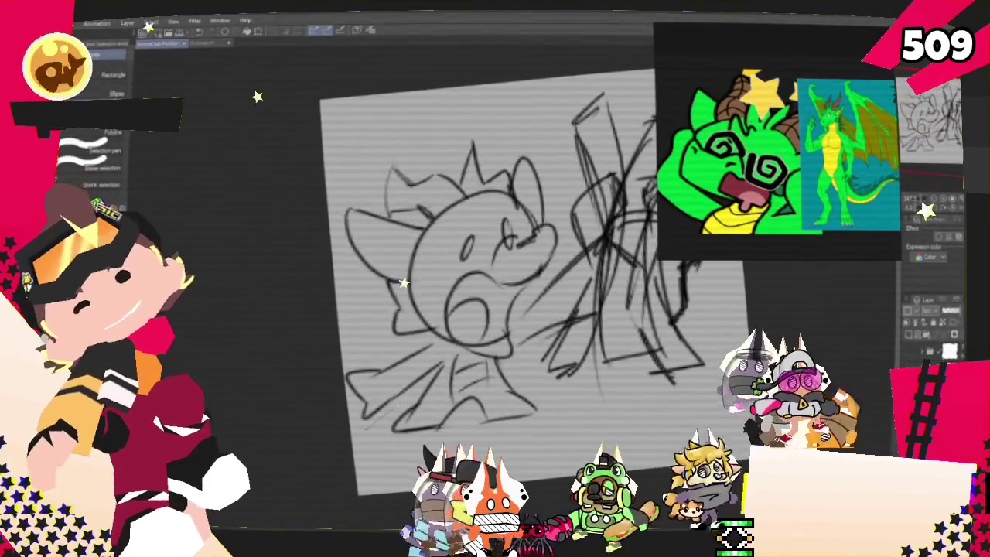
Step: Lasso the dragon's lower-left legs and reshape them with a committed transform
drag(344, 356, 349, 425)
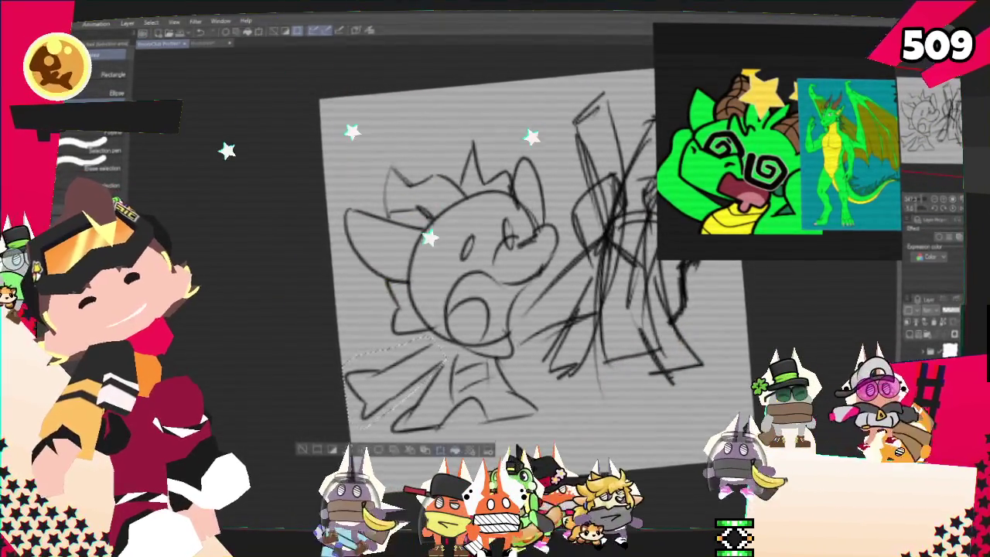
key(ctrl+t)
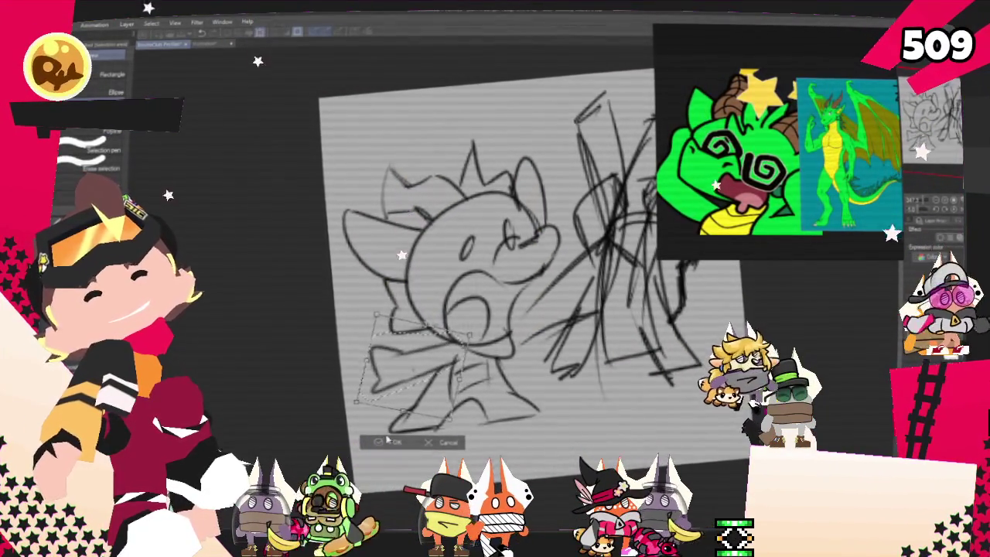
key(Return)
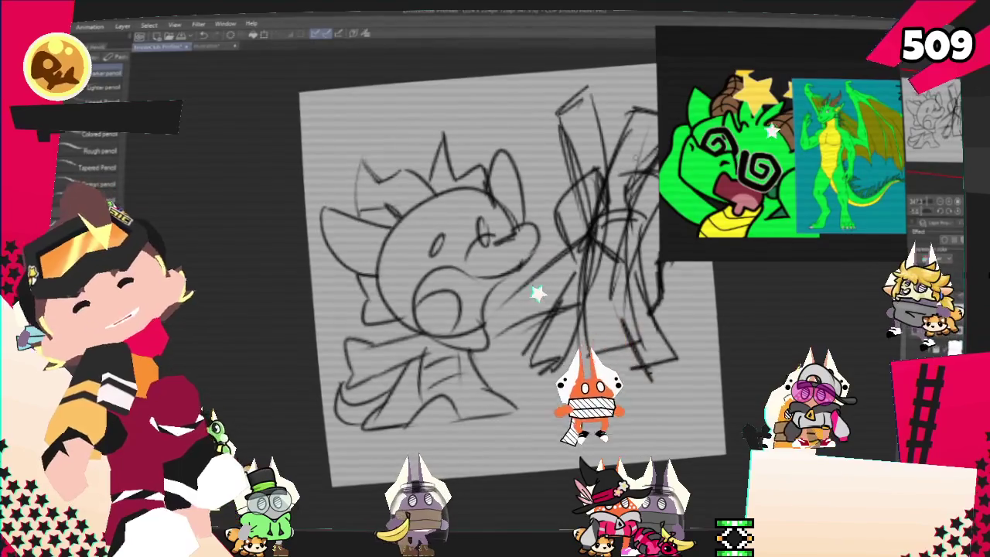
Step: Enlarge the whole sketch layer and commit the transform
key(ctrl+t)
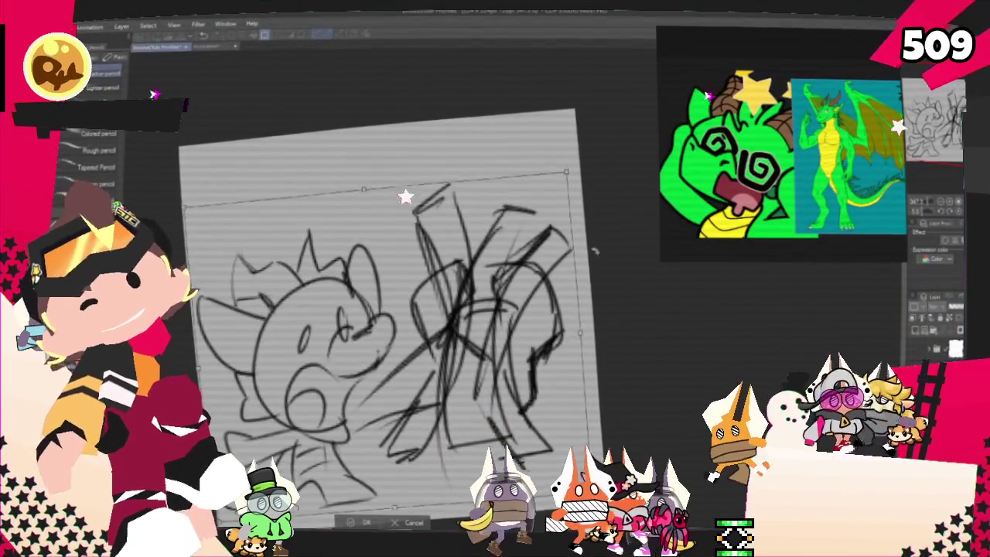
key(Return)
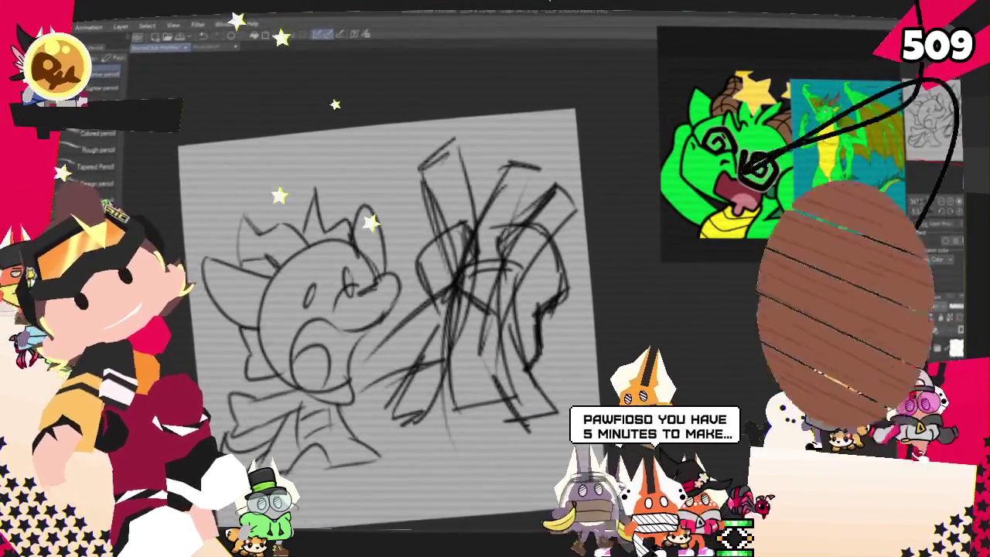
key(p)
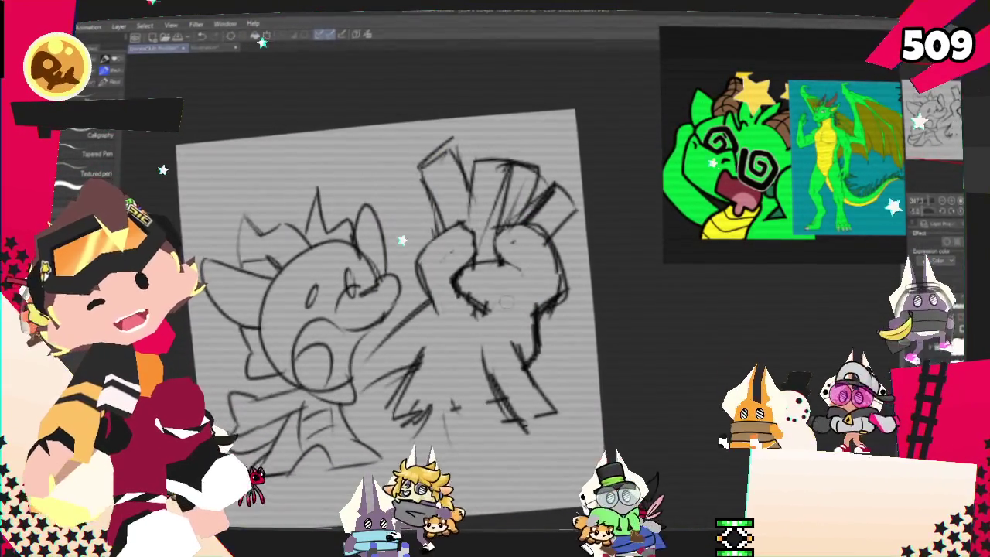
Step: Undo the last strokes on the fist shape beside the dragon's head
key(ctrl+z)
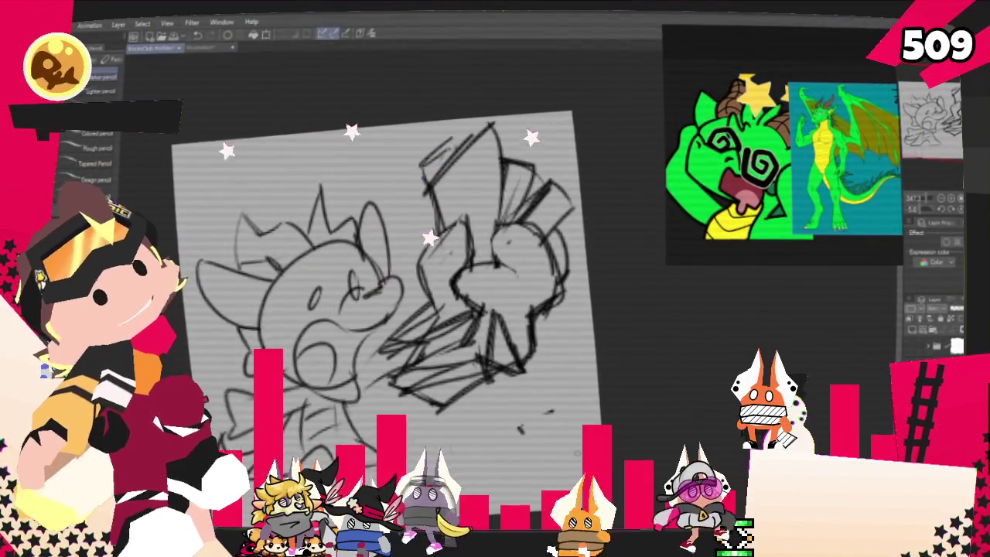
Step: Rotate the whole sketch slightly counter-clockwise and commit it
key(ctrl+t)
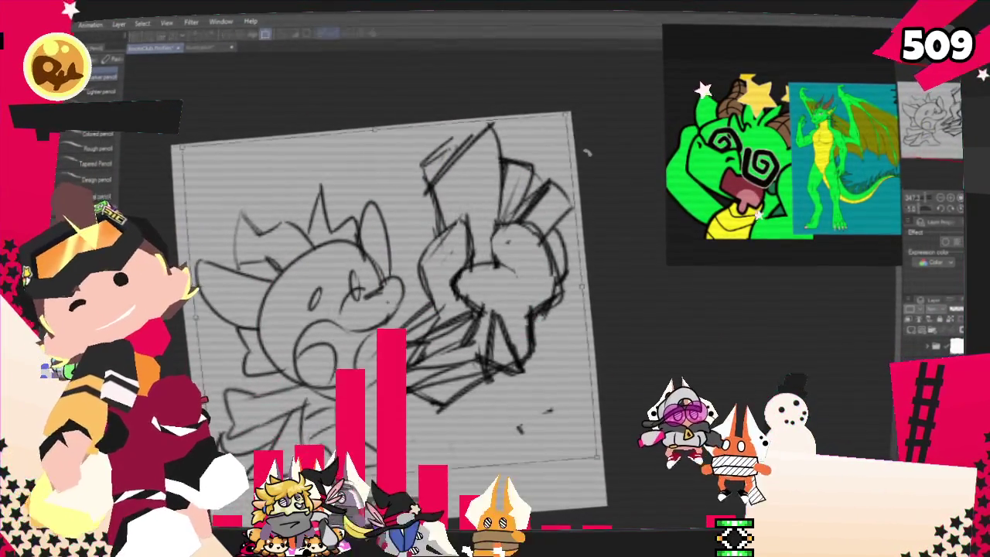
drag(612, 472, 670, 453)
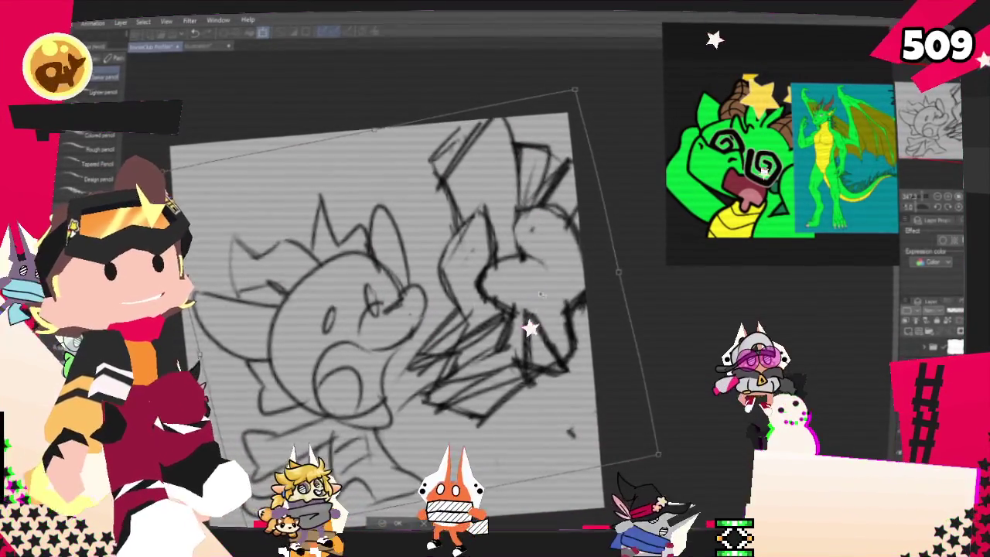
key(Return)
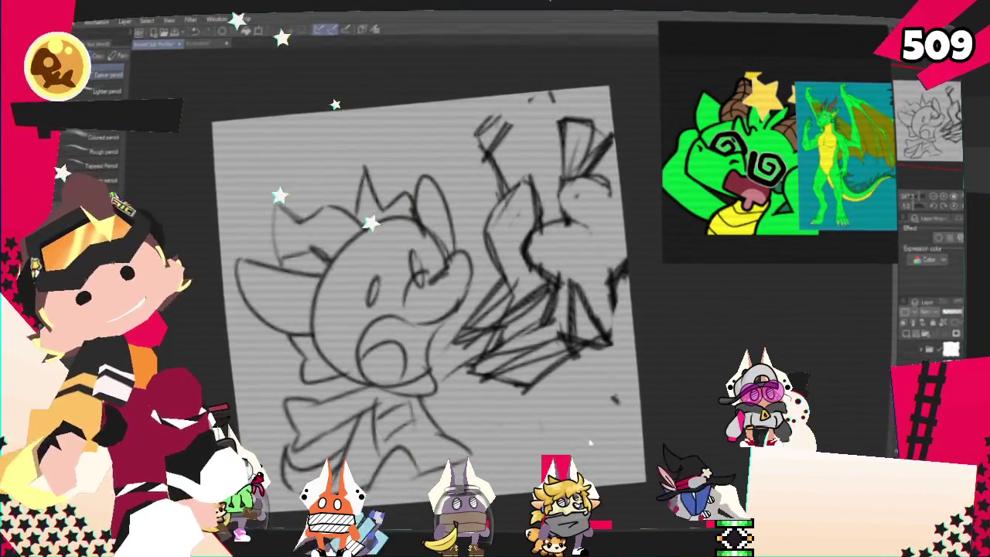
Step: Nudge the whole sketch slightly to the left and commit it
key(ctrl+t)
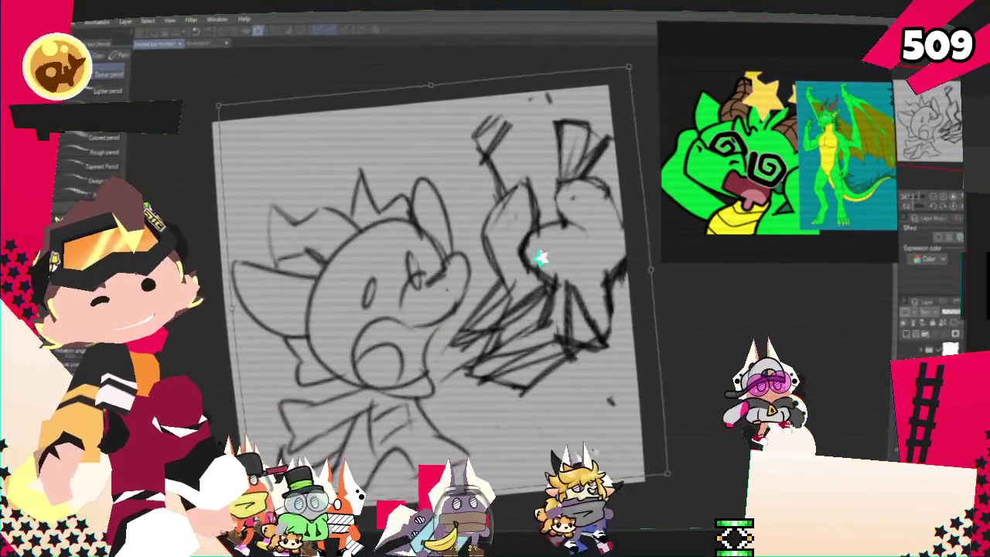
drag(544, 253, 537, 253)
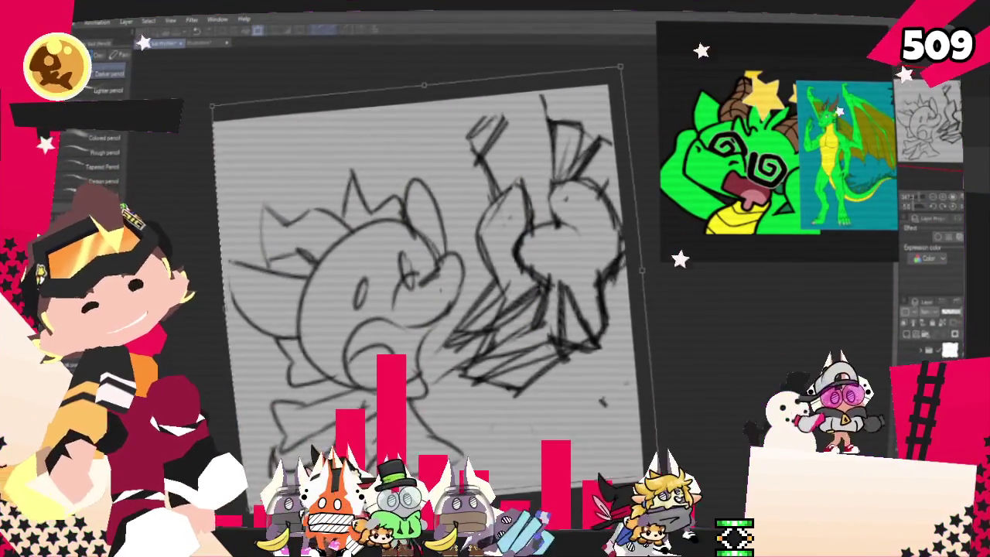
key(Return)
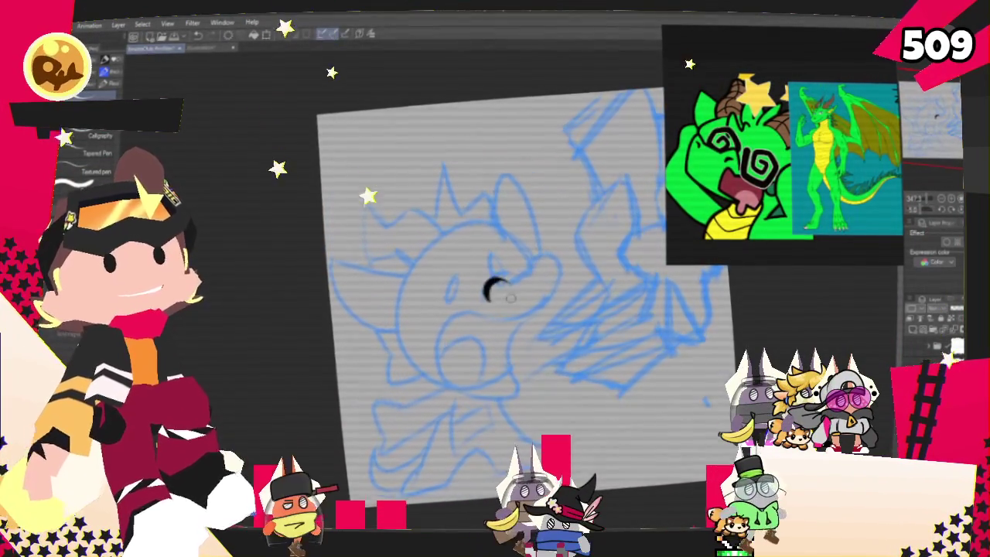
Step: Ink the upper snout curve and the line down from the snout hook, then undo the stroke beside the mouth
mouse_move(501, 286)
mouse_down()
mouse_move(536, 277)
mouse_move(557, 294)
mouse_up()
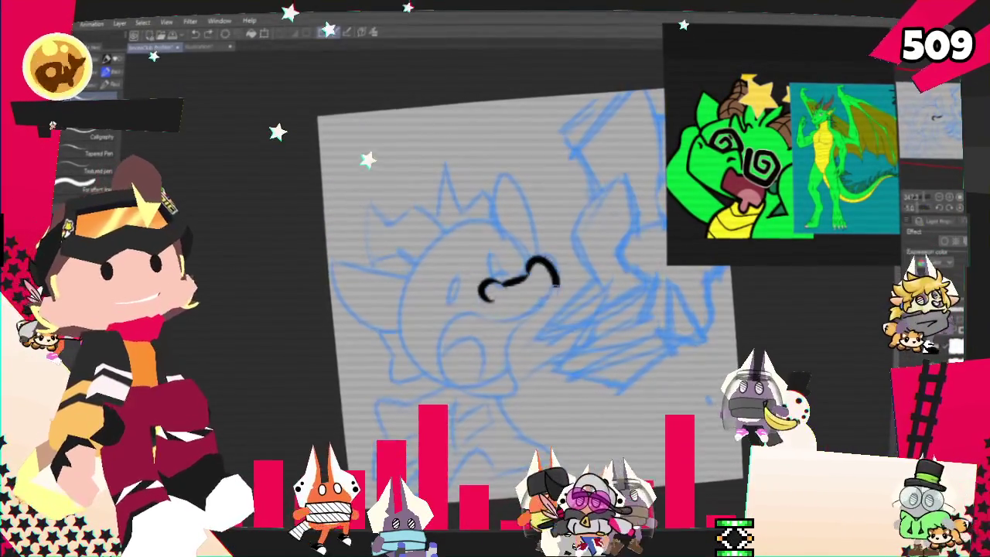
mouse_move(556, 297)
mouse_down()
mouse_move(495, 316)
mouse_move(464, 377)
mouse_move(506, 368)
mouse_up()
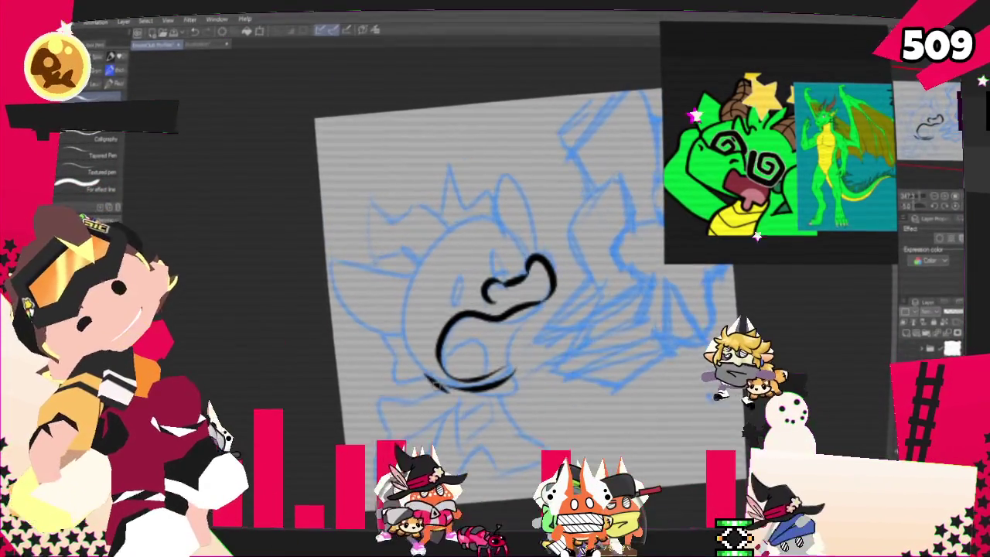
drag(403, 341, 437, 385)
key(ctrl+z)
key(ctrl+z)
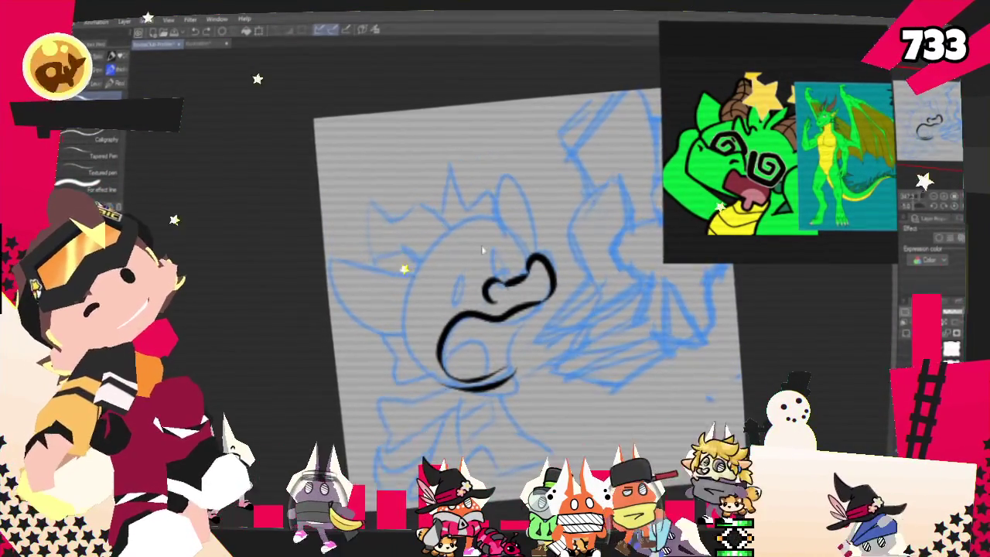
Step: Redo the lower mouth in black ink, then ink the mouth's left curve and the cheek fin
key(ctrl+z)
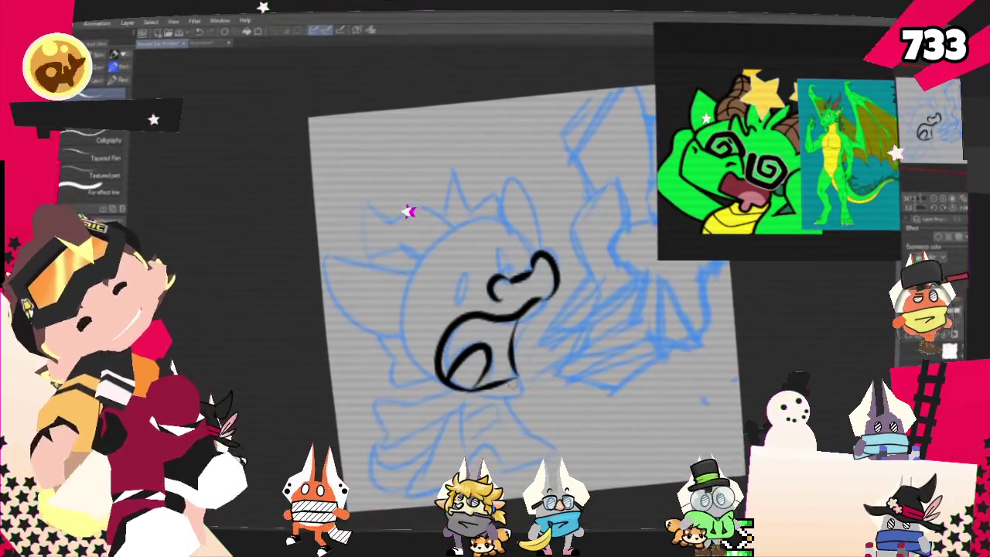
drag(452, 396, 524, 385)
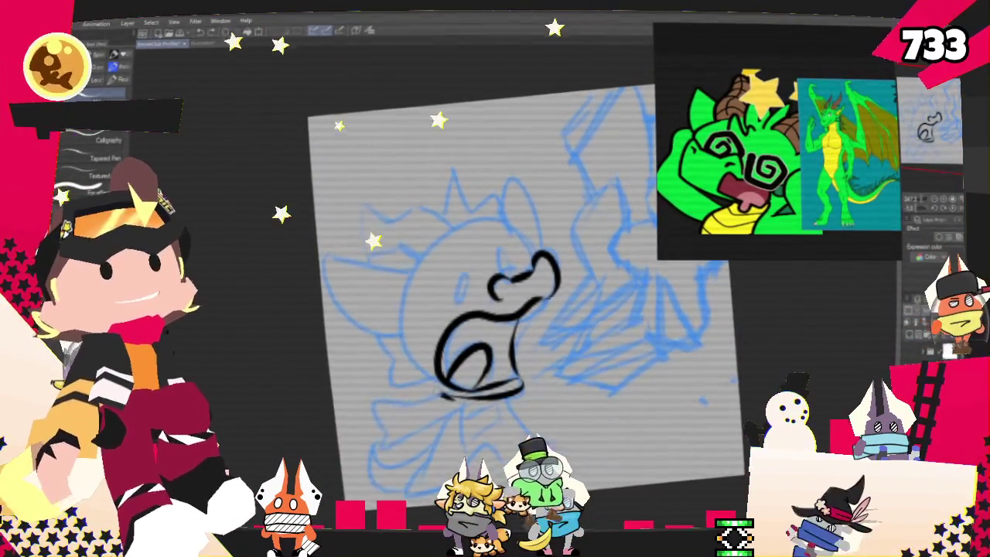
key(ctrl+z)
drag(398, 331, 447, 397)
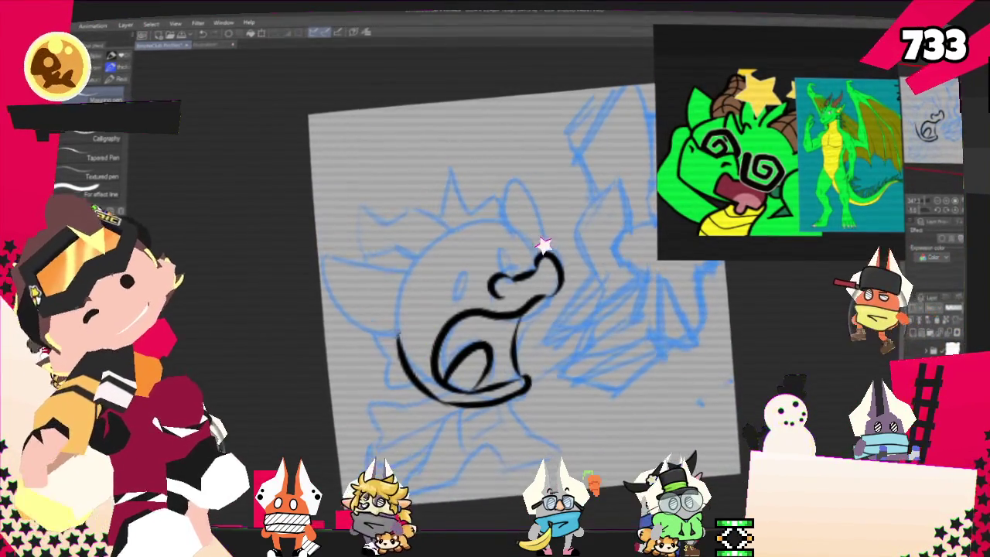
drag(401, 328, 421, 385)
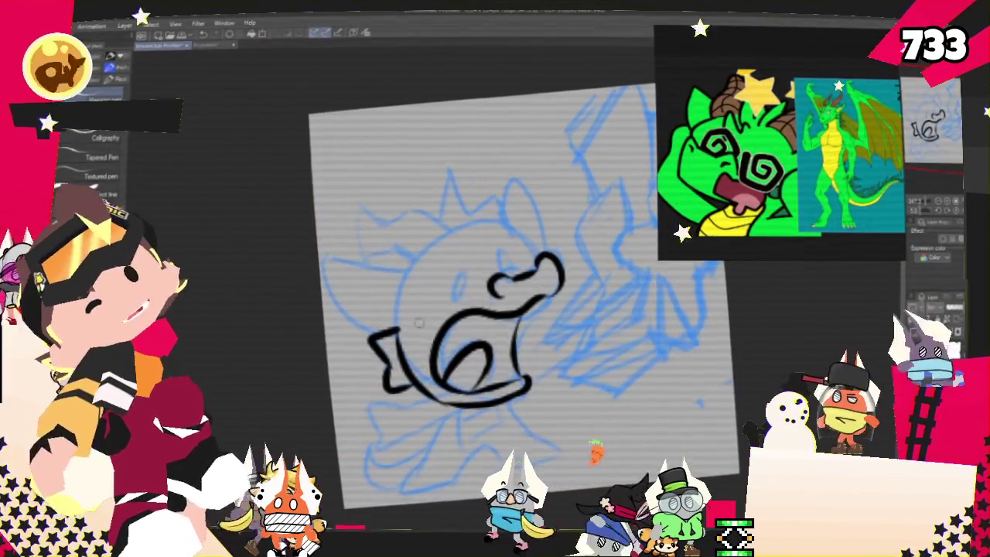
Step: Ink the left ear and the spikes along the top of the dragon's head
drag(387, 241, 318, 267)
key(ctrl+z)
drag(397, 269, 370, 329)
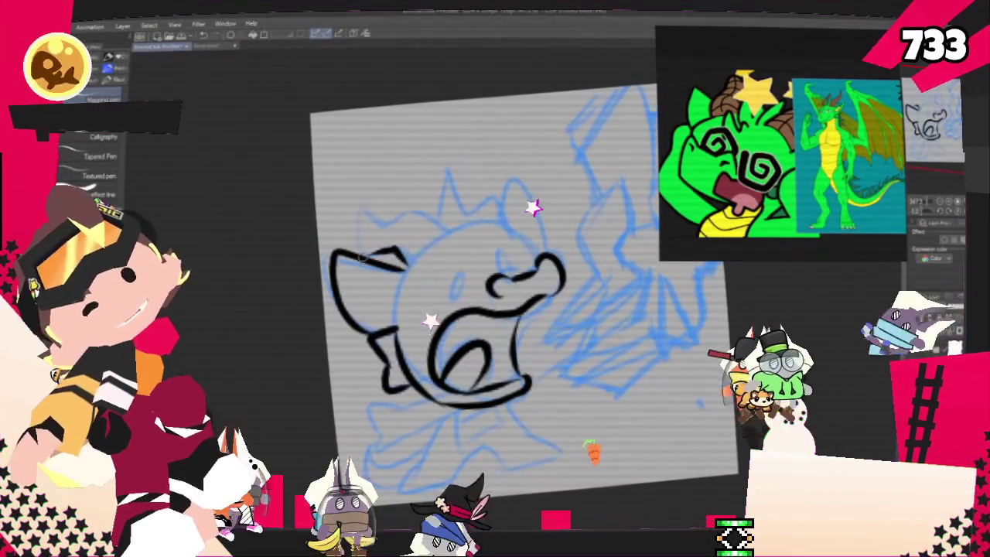
drag(358, 236, 513, 219)
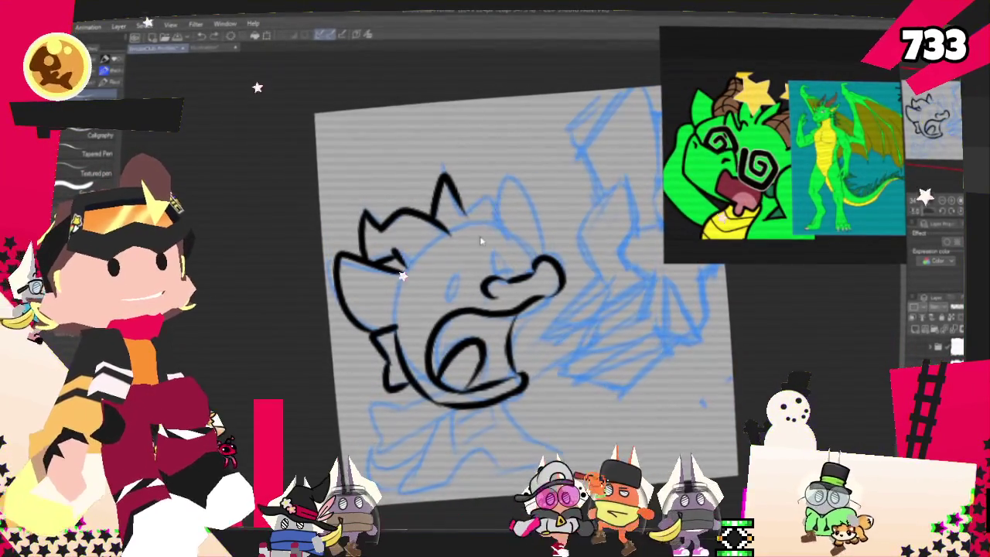
drag(467, 214, 489, 225)
key(ctrl+z)
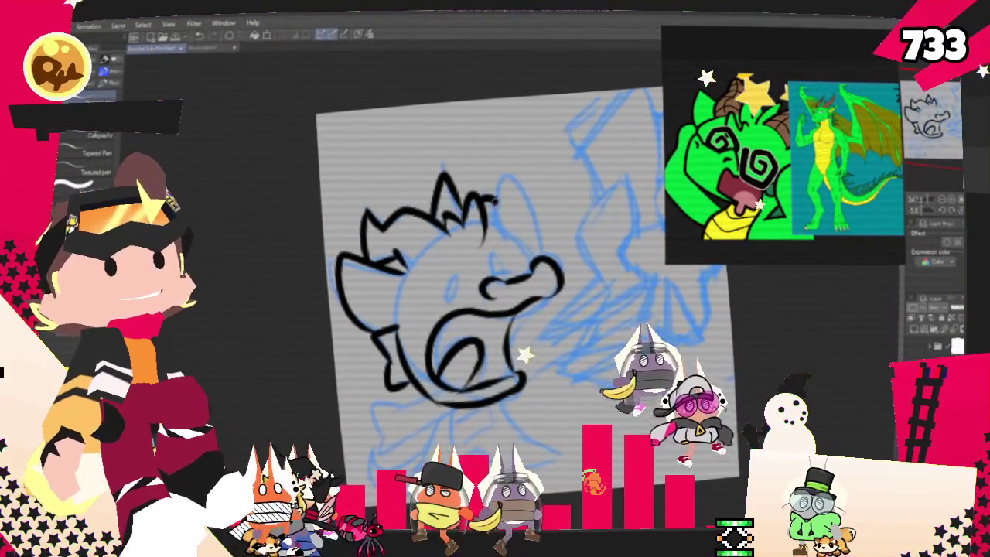
drag(487, 228, 510, 232)
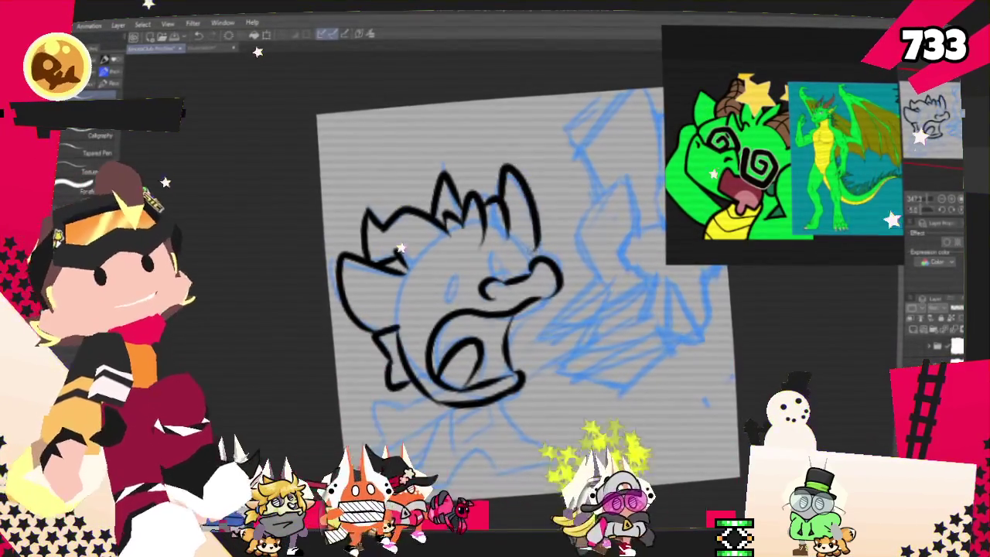
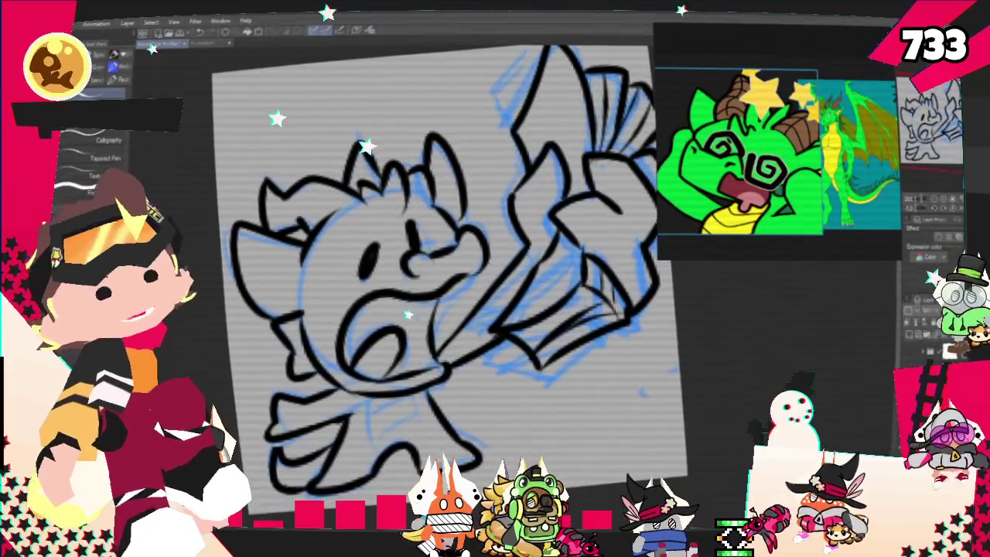
Step: Hide the blue sketch and fill the dragon's head, body, legs and spikes bright green
key(Delete)
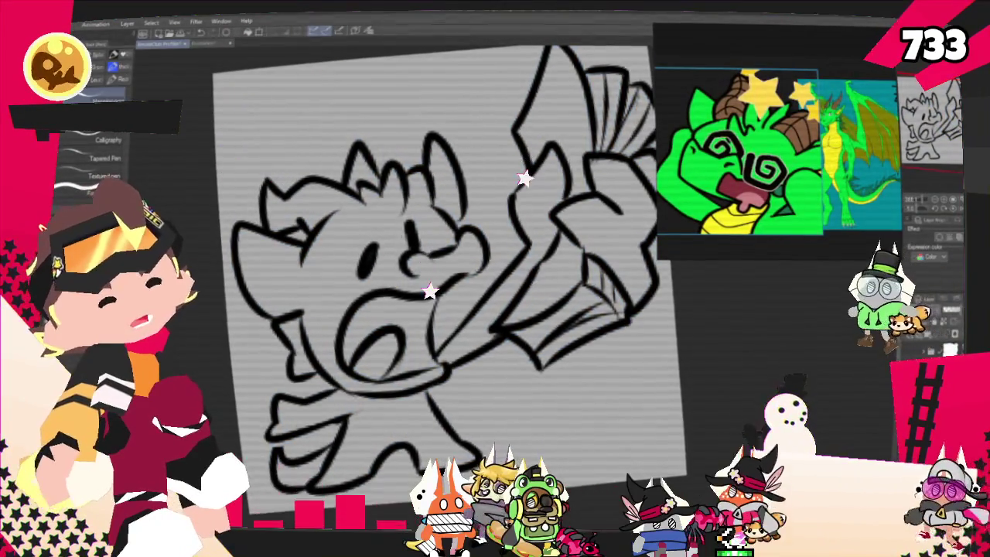
key(g)
click(342, 283)
click(372, 426)
click(443, 184)
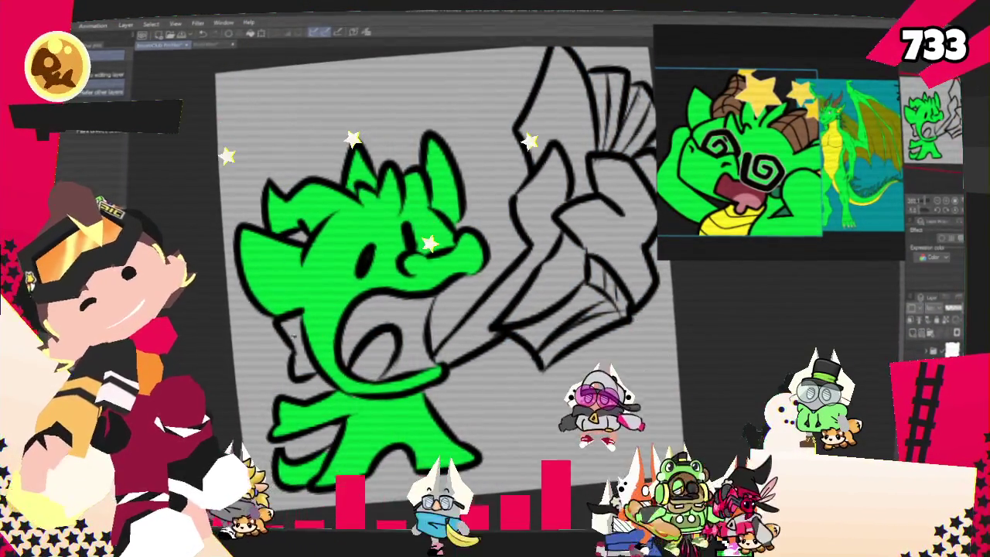
Step: Sample a colour from the reference image, then go back to the Pen
key(i)
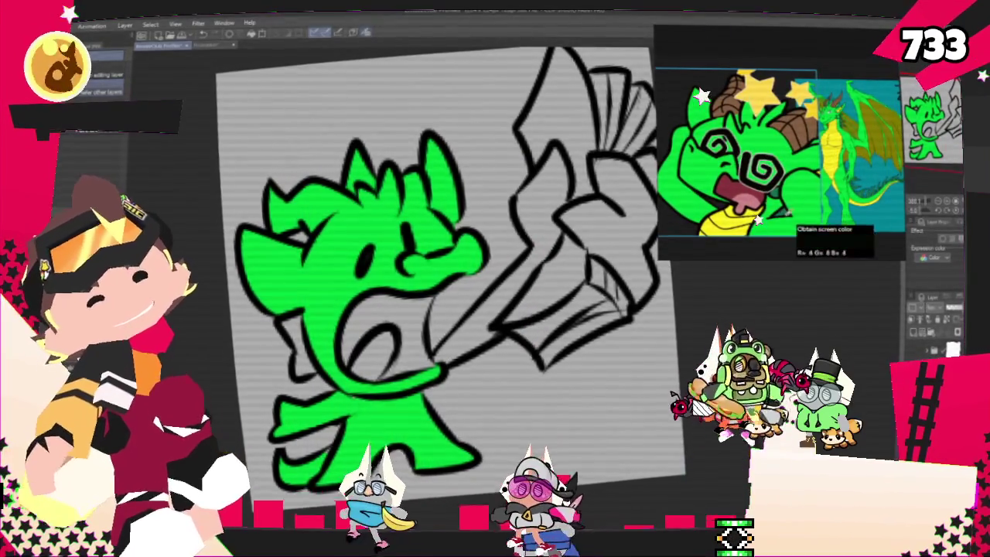
click(790, 222)
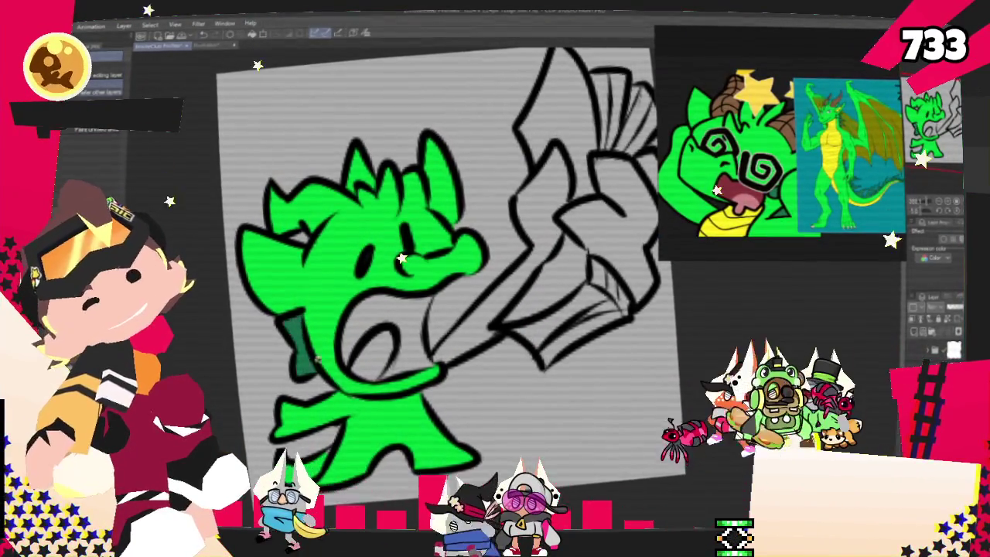
key(p)
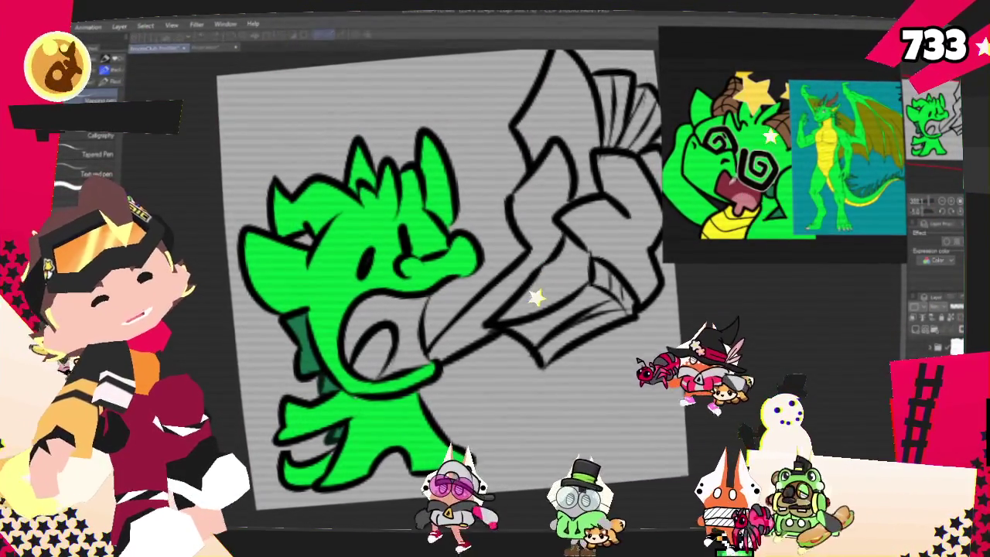
Step: Fill the character's open mouth dark red
click(382, 304)
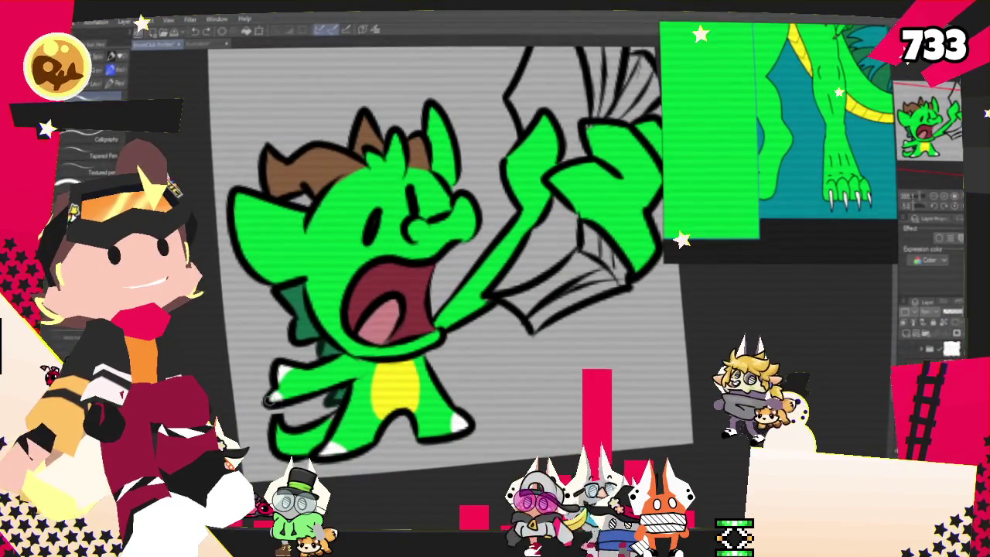
Step: Zoom and tilt the view around the dragon, then fill the top bill dark green
scroll(442, 285, up, 2)
scroll(443, 285, up, 2)
scroll(443, 285, up, 1)
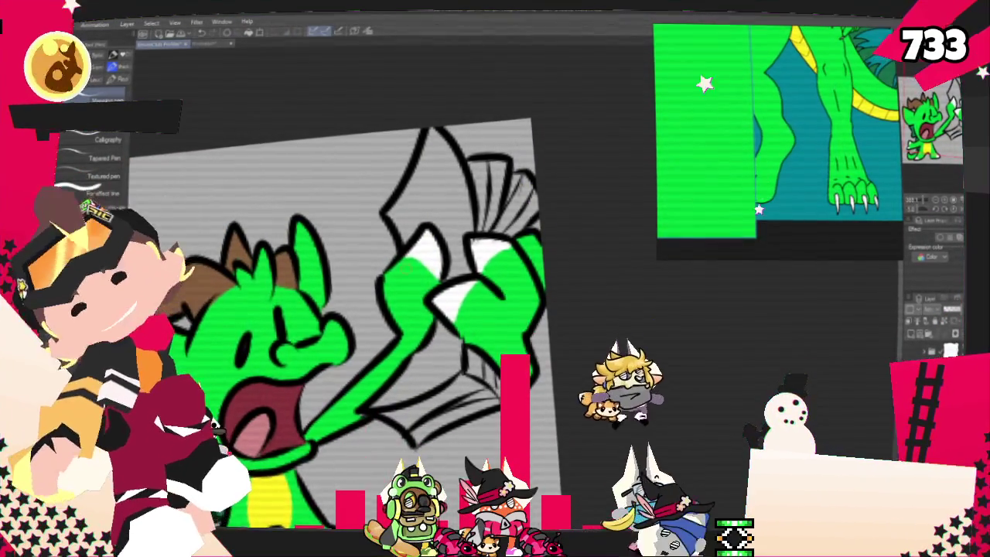
drag(309, 325, 464, 294)
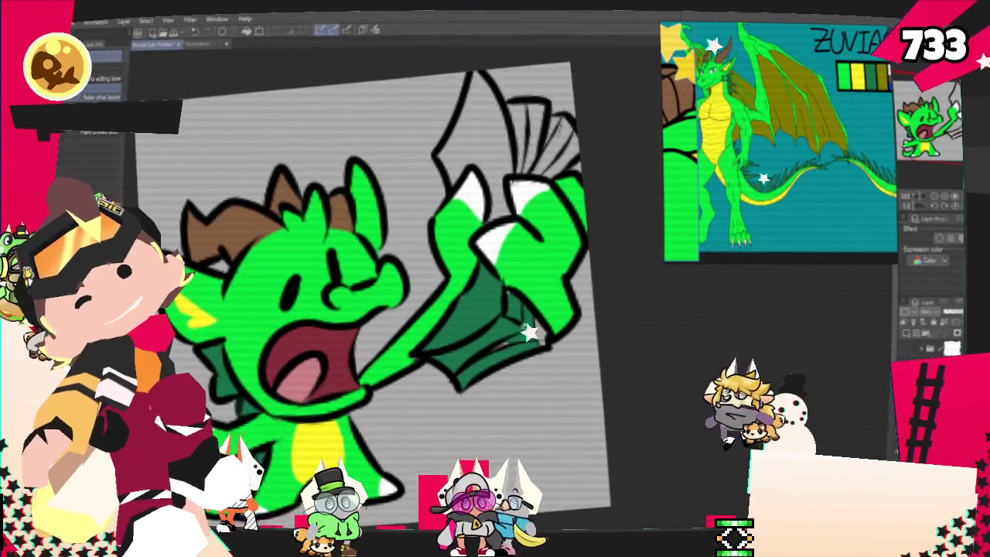
click(551, 132)
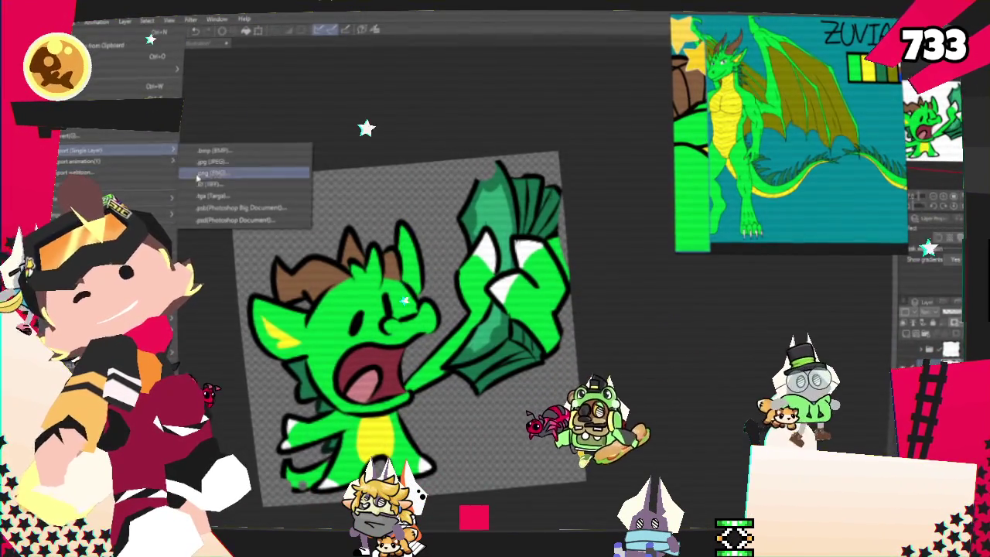
Step: Export the drawing as a PNG and begin entering its file name
click(267, 173)
scroll(336, 265, down, 5)
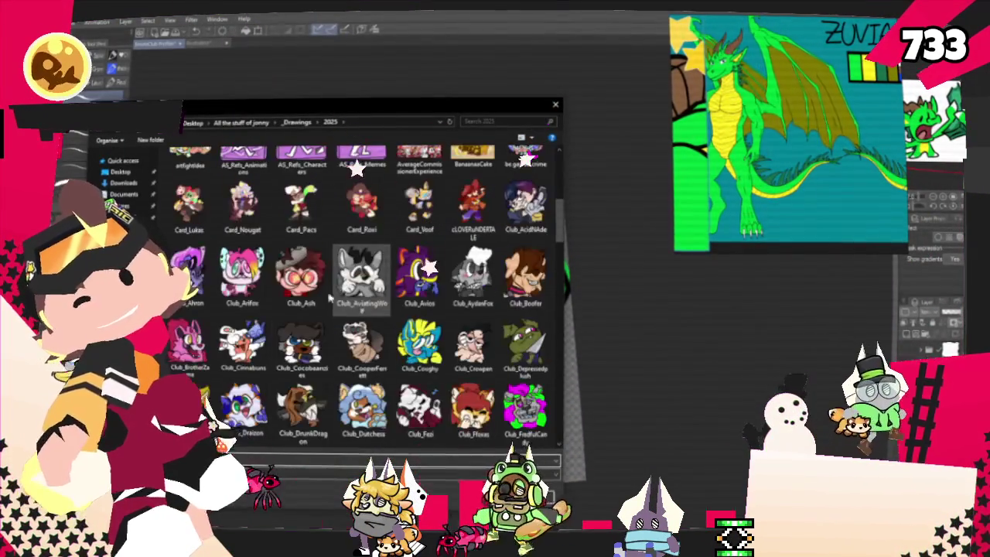
click(556, 461)
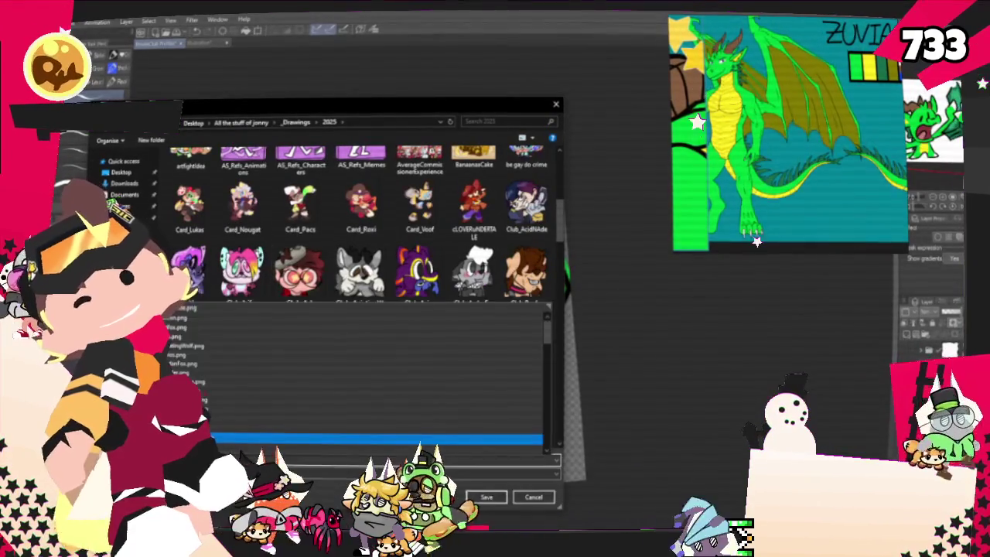
key(Escape)
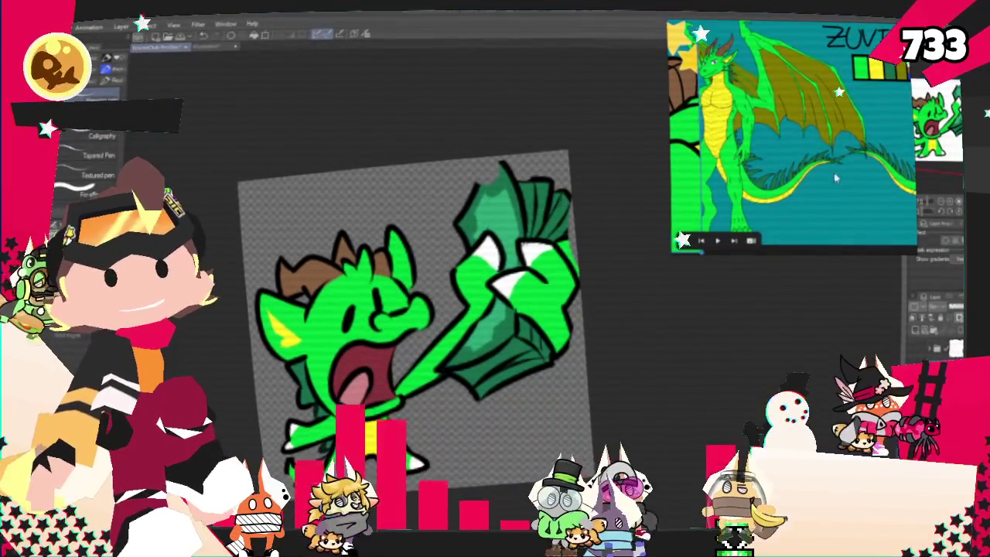
Step: Clear the PureRef board, drop in the wolf reference, and delete the dragon drawing
right_click(757, 172)
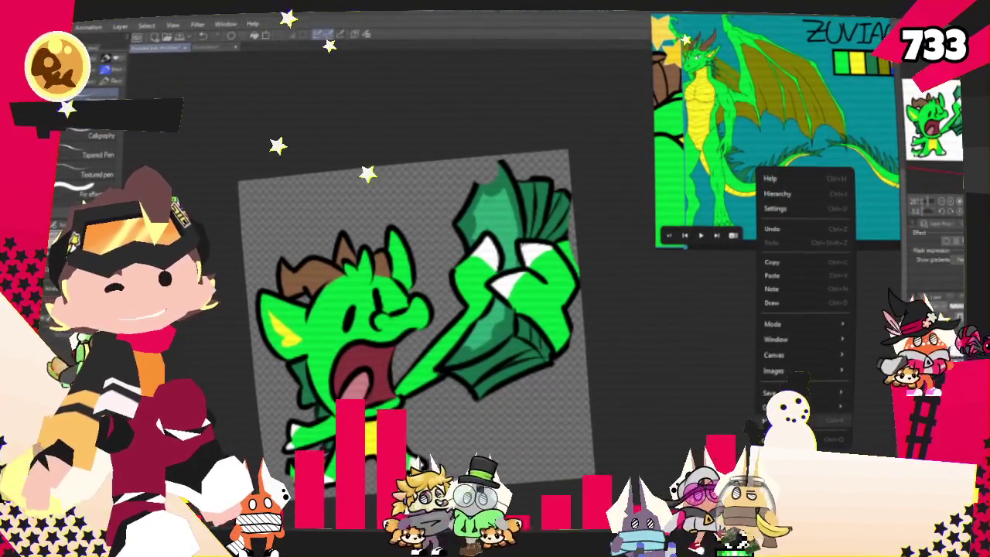
click(788, 170)
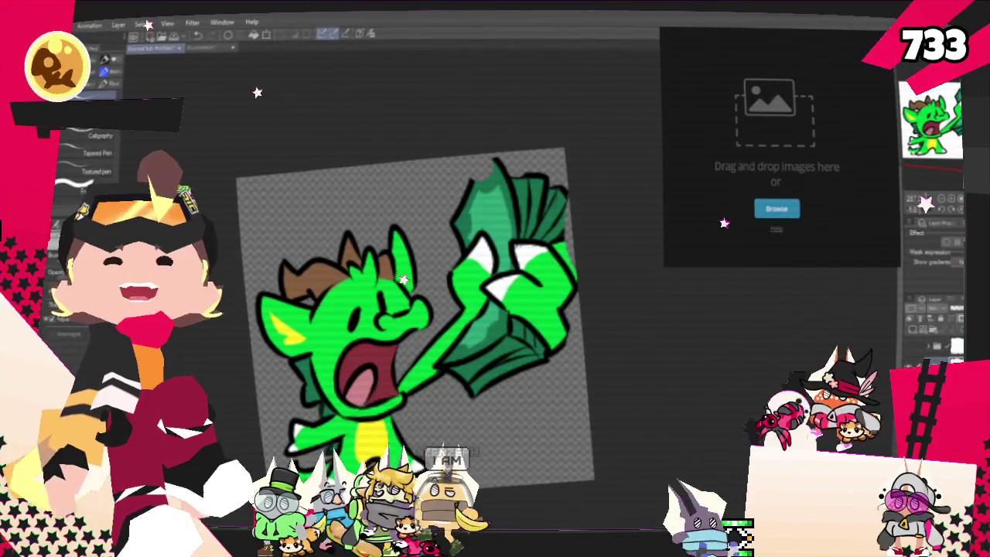
drag(800, 162, 773, 109)
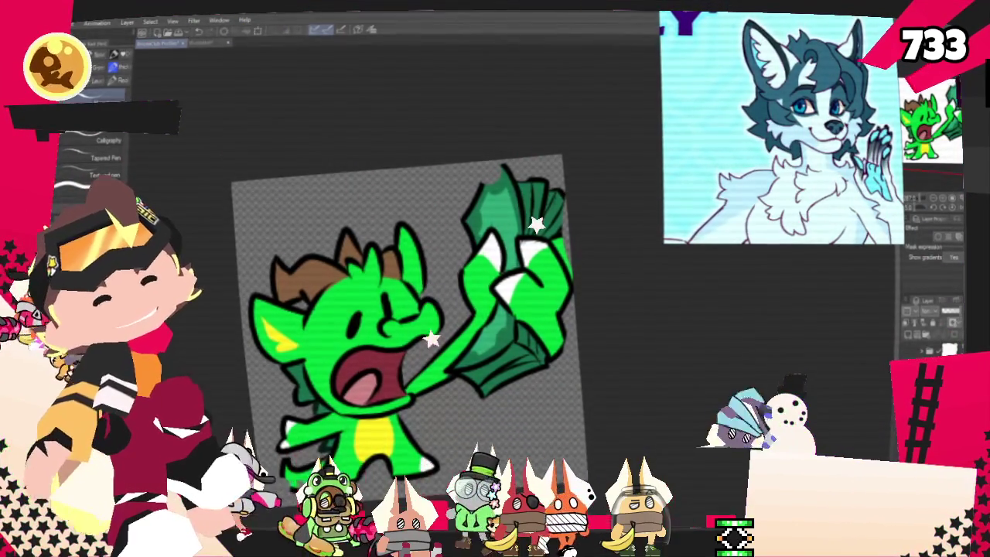
key(Delete)
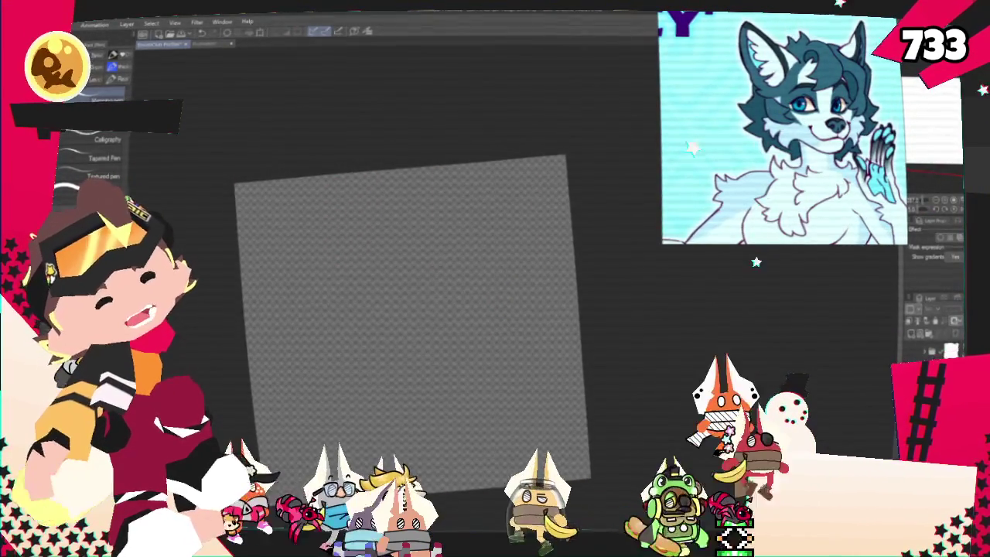
Step: Fill the empty canvas light grey and recentre the view
key(alt+BackSpace)
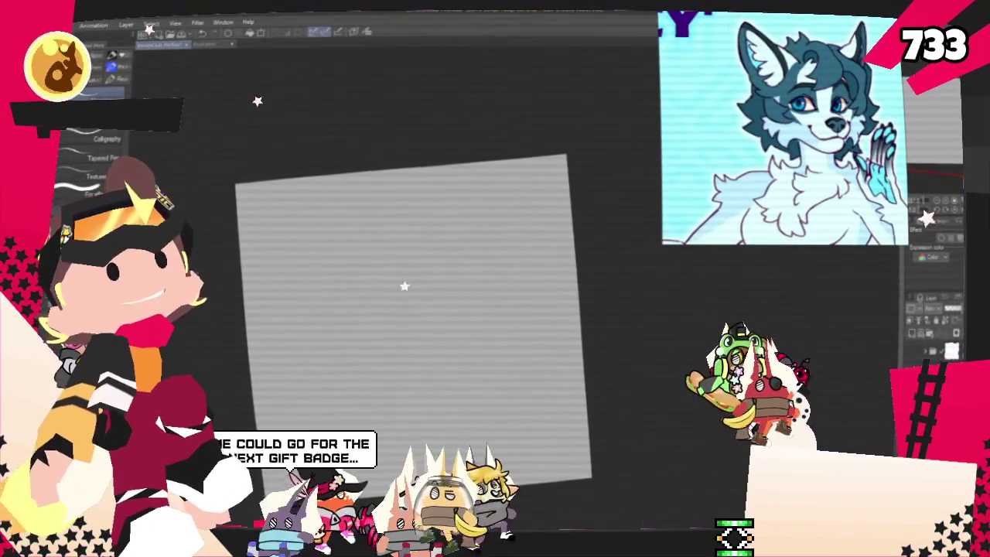
drag(402, 310, 452, 275)
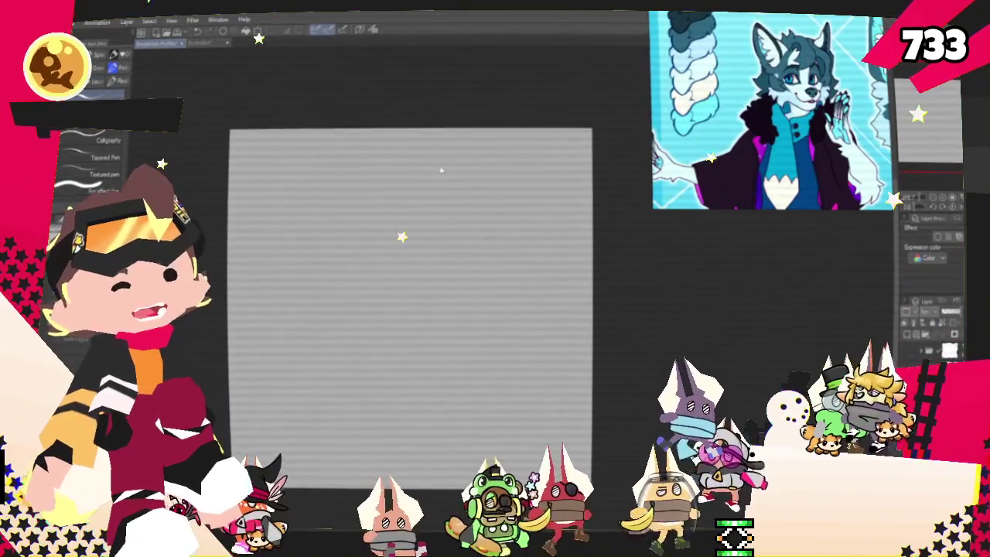
Step: Zoom in slightly and switch to the pencil brushes for sketching
scroll(408, 223, up, 1)
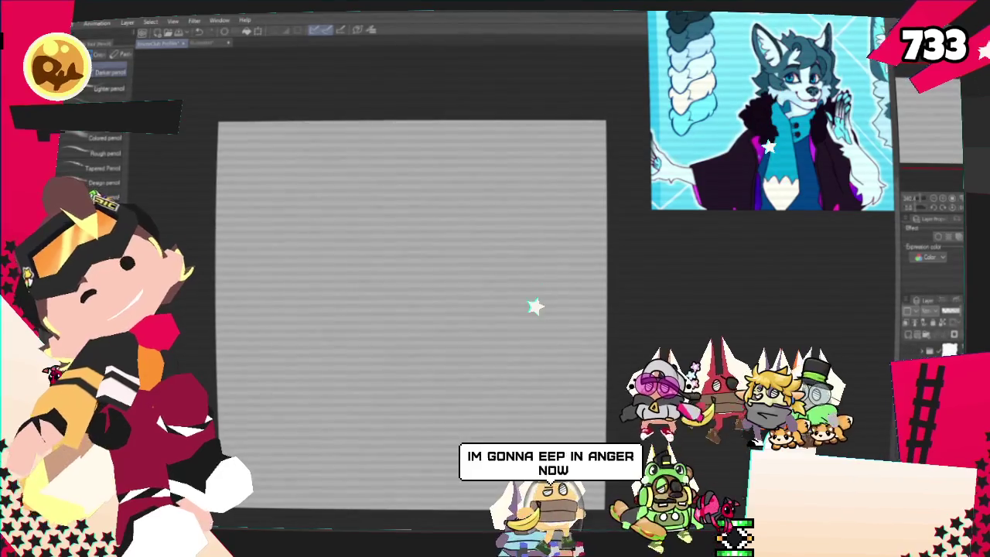
key(p)
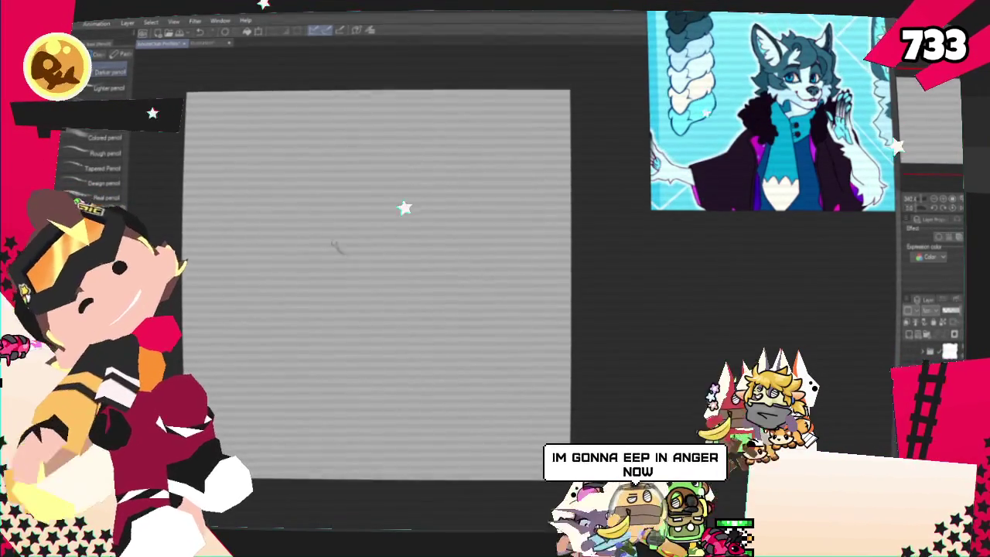
Step: Undo the old circle and arcs, then sketch a rounded head outline and long body curve
key(ctrl+z)
key(ctrl+z)
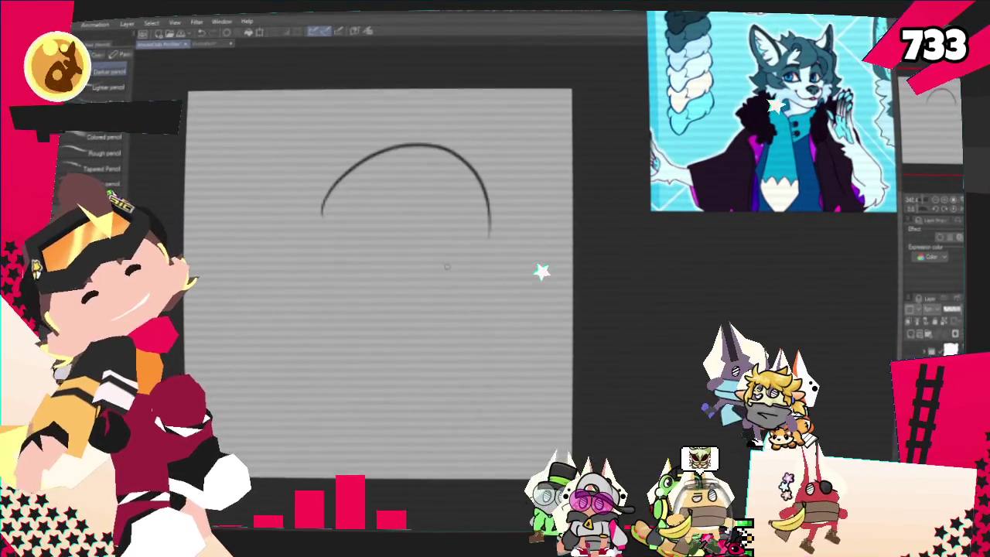
key(ctrl+z)
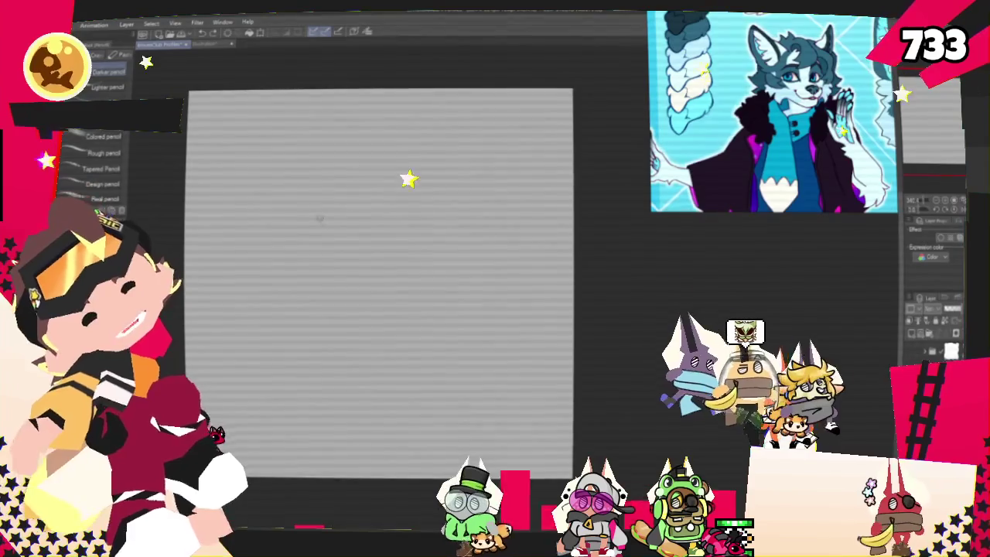
drag(322, 203, 489, 247)
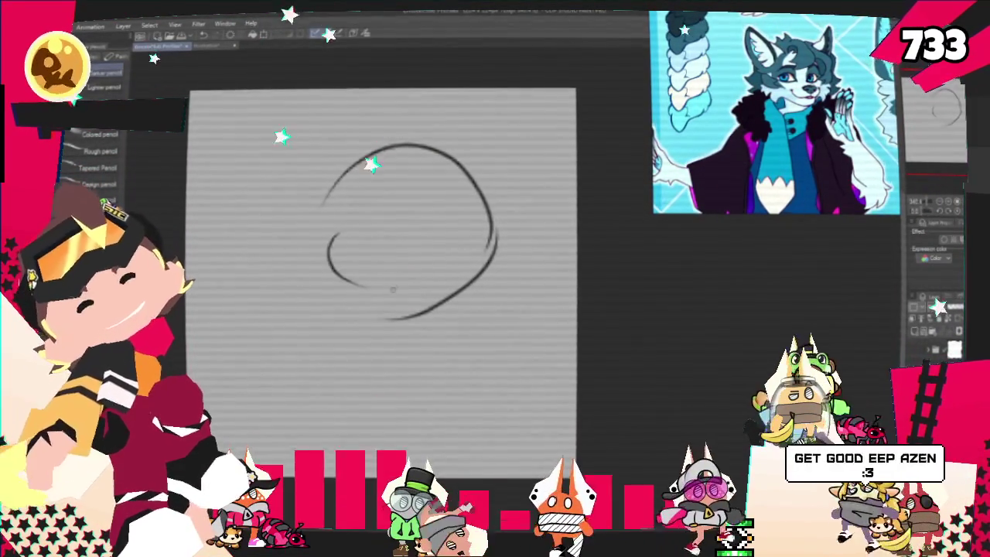
key(ctrl+z)
key(ctrl+z)
key(ctrl+z)
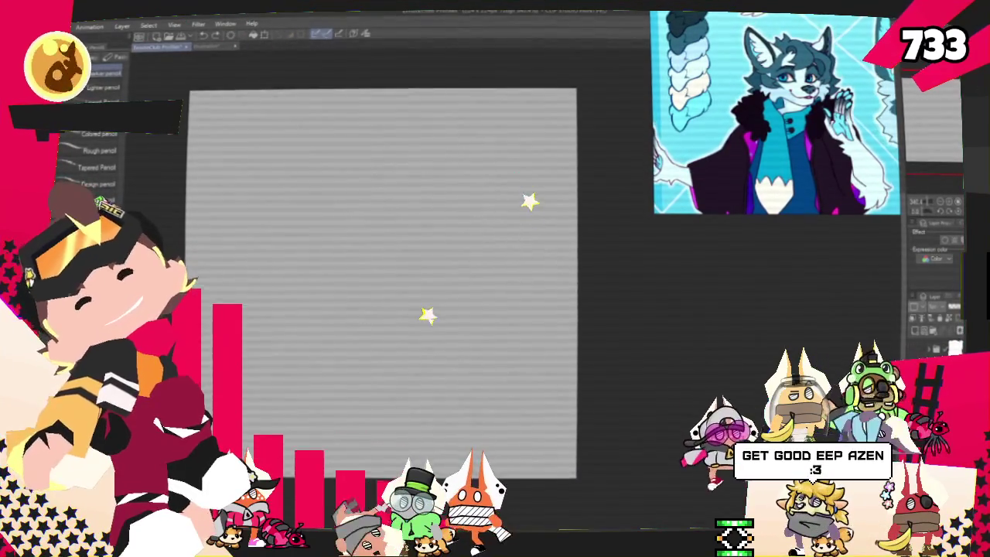
mouse_move(373, 228)
mouse_down()
mouse_move(294, 219)
mouse_move(354, 376)
mouse_up()
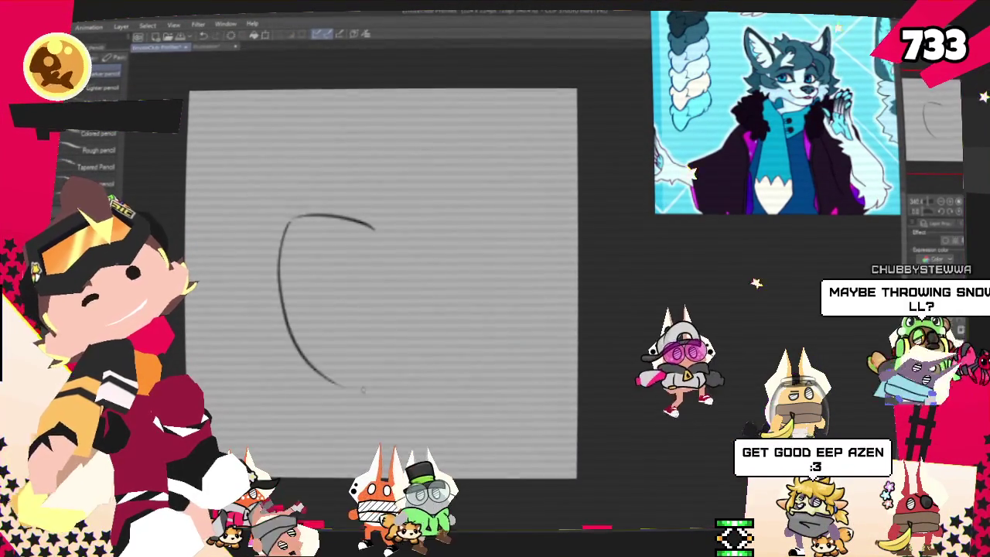
key(ctrl+z)
mouse_move(285, 236)
mouse_down()
mouse_move(306, 387)
mouse_move(391, 375)
mouse_move(357, 308)
mouse_move(368, 257)
mouse_up()
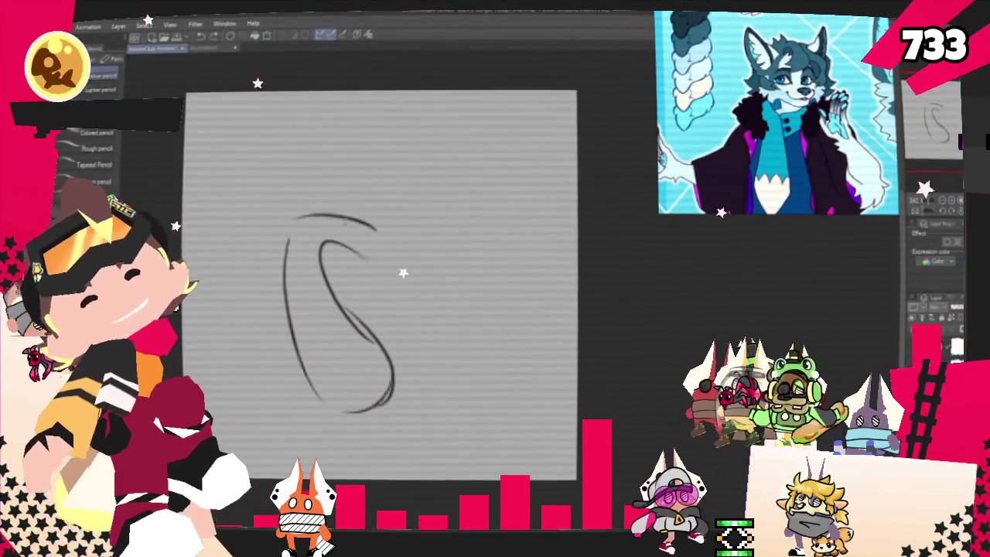
Step: Sketch the squinting eye, lower head curve and a stroke above the head, undoing stray marks
mouse_move(344, 219)
mouse_down()
mouse_move(368, 188)
mouse_move(402, 203)
mouse_up()
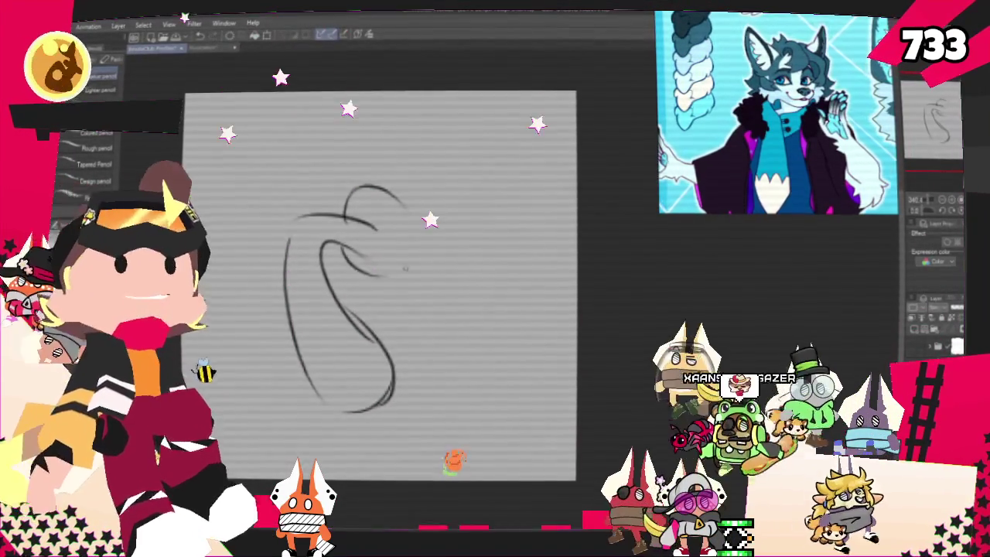
key(ctrl+z)
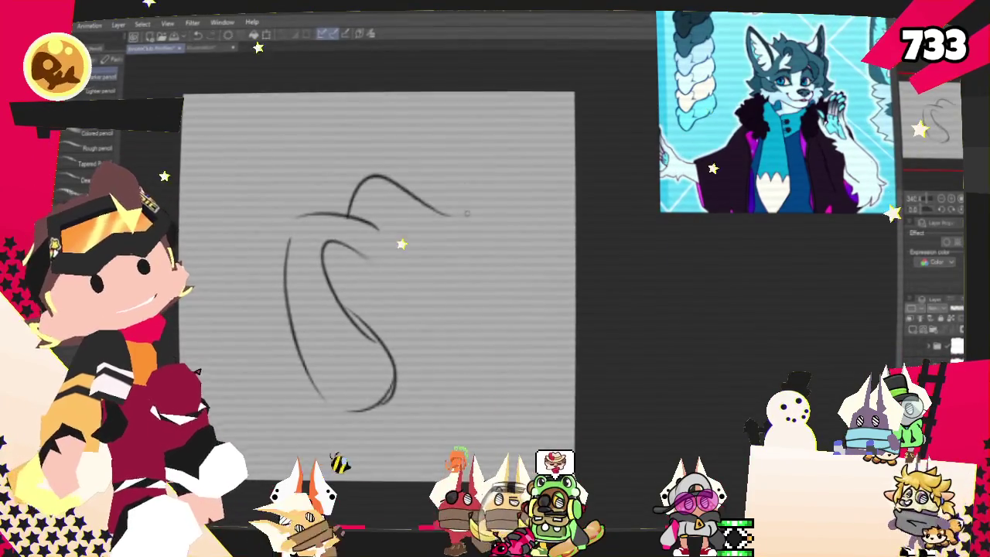
drag(368, 190, 385, 203)
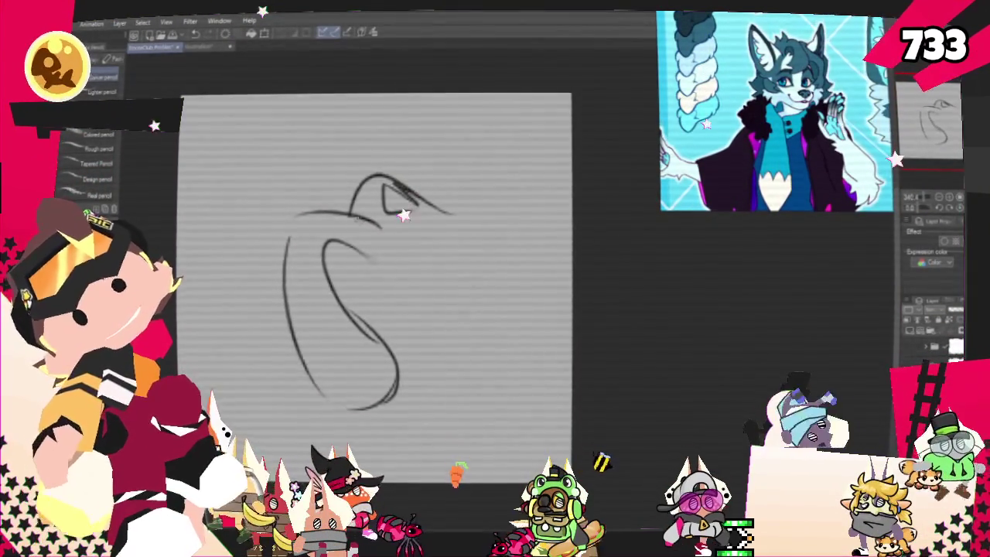
drag(350, 221, 424, 269)
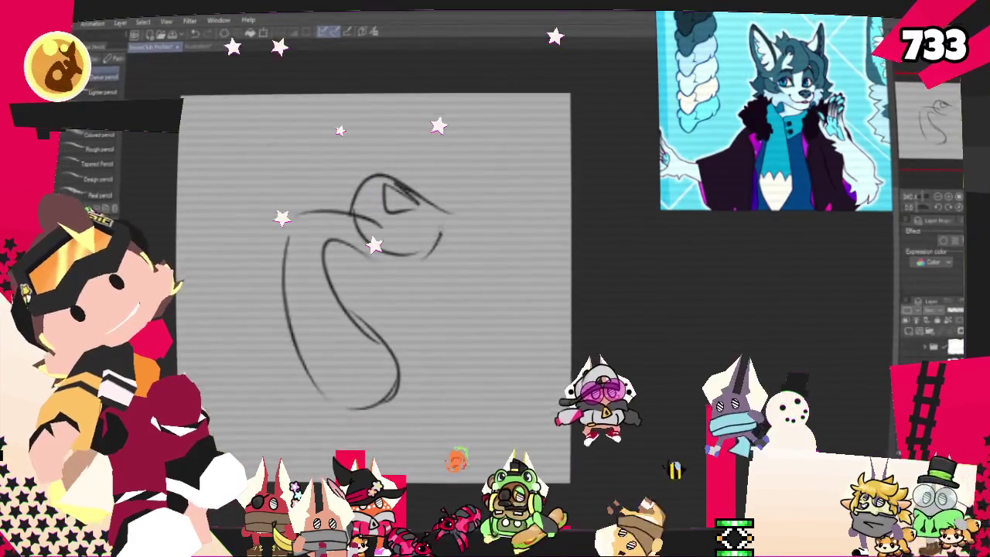
drag(443, 220, 426, 255)
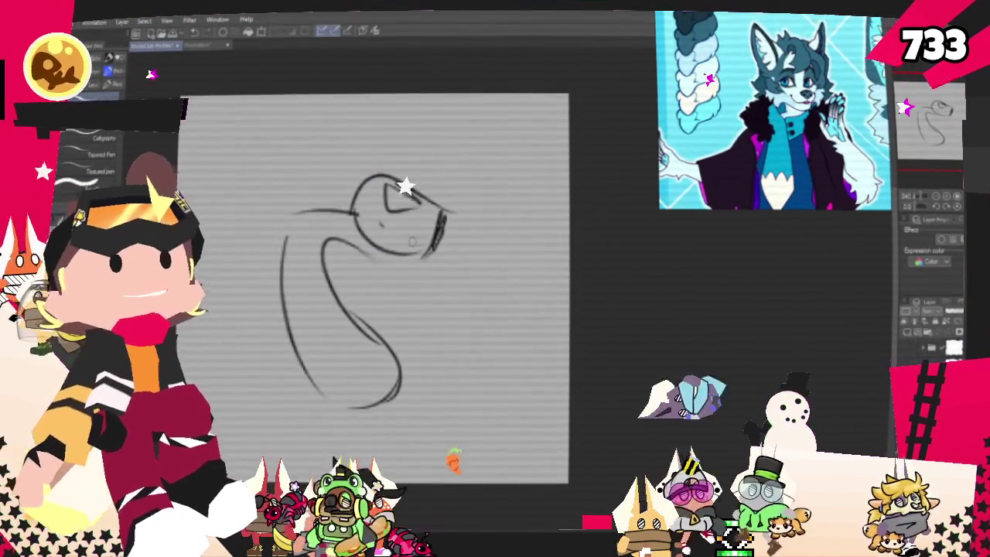
key(ctrl+z)
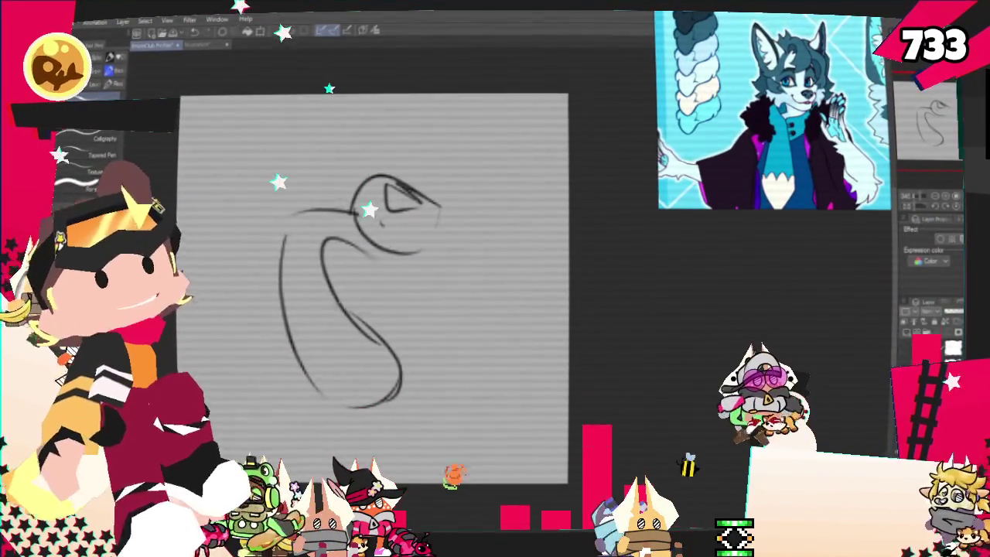
key(p)
drag(361, 177, 358, 154)
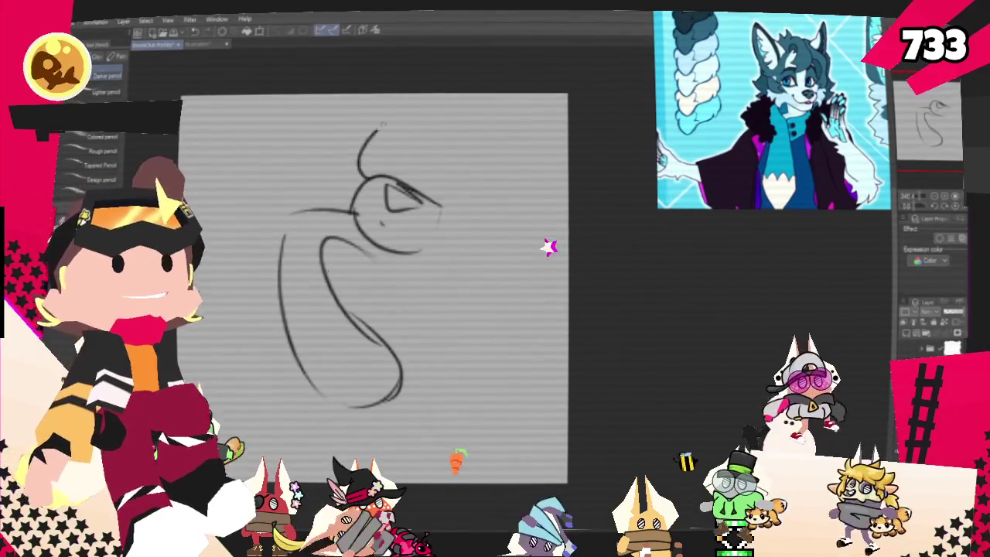
Step: Sketch a large circle above the head and a smaller circle to its right
drag(391, 116, 371, 179)
mouse_move(462, 152)
mouse_down()
mouse_move(441, 209)
mouse_move(503, 222)
mouse_move(471, 218)
mouse_up()
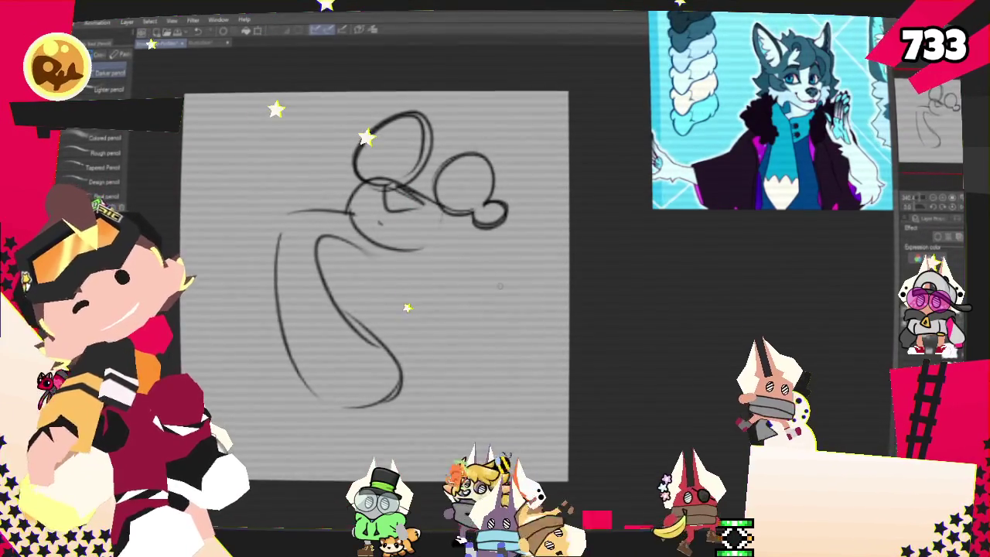
key(i)
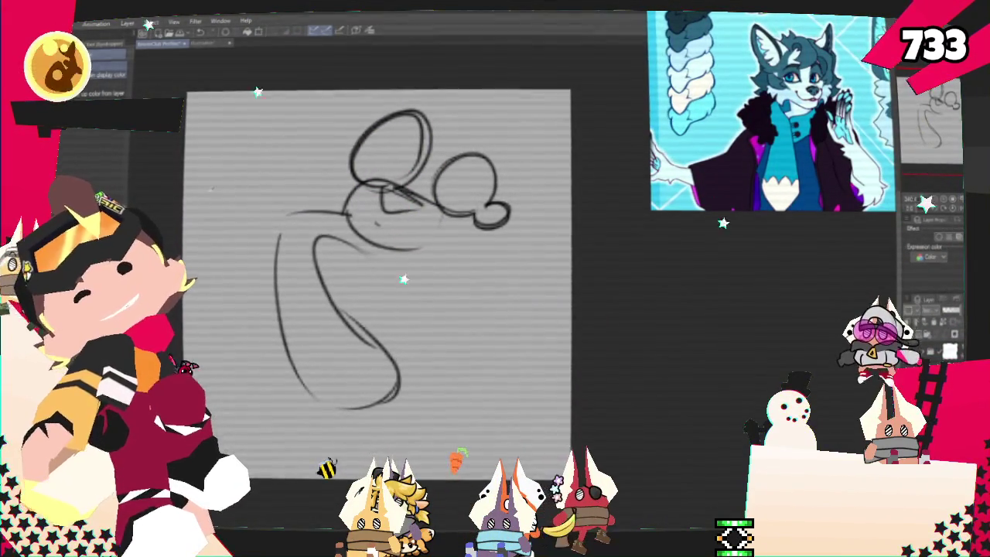
key(p)
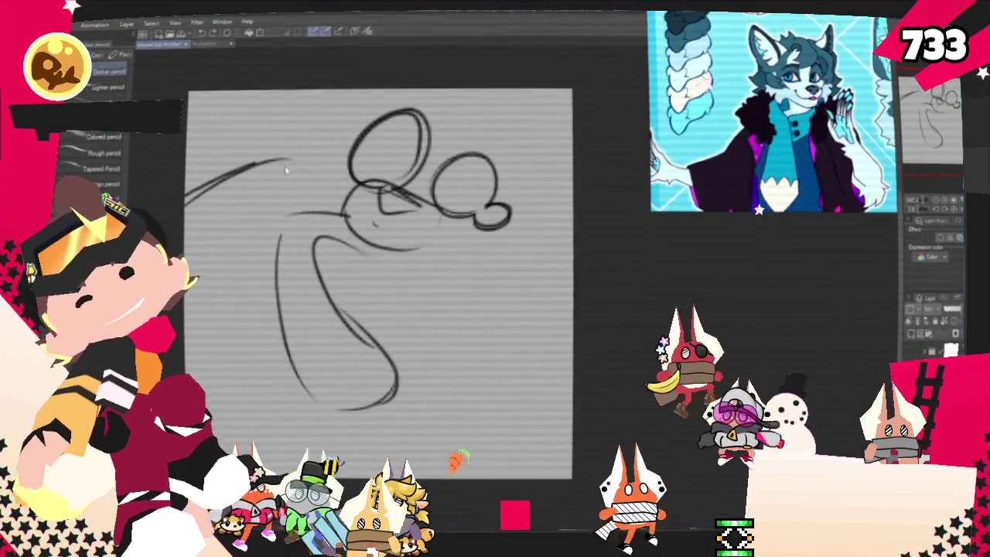
Step: Sketch two long lines for the bat and a stroke on the left side
drag(275, 164, 280, 348)
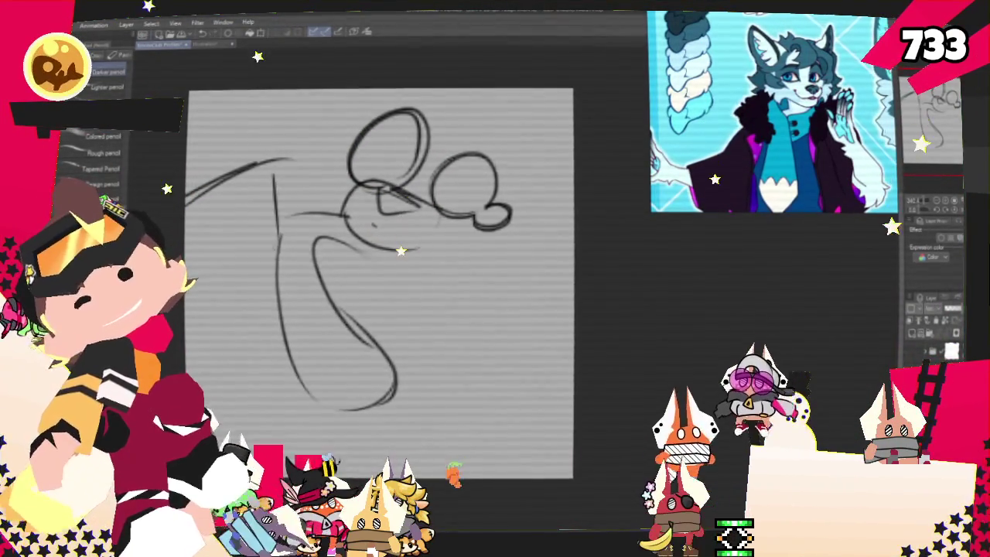
drag(276, 166, 321, 426)
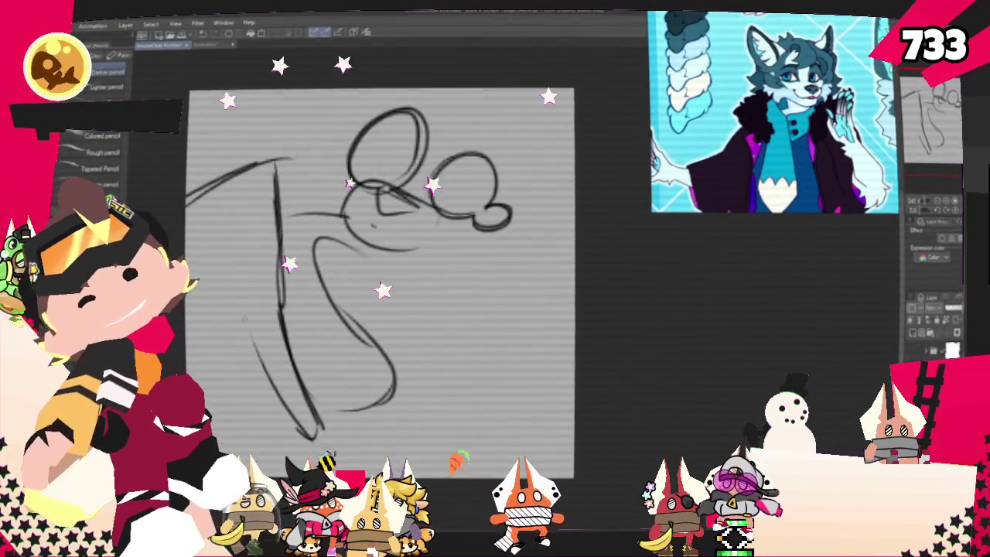
drag(202, 219, 240, 302)
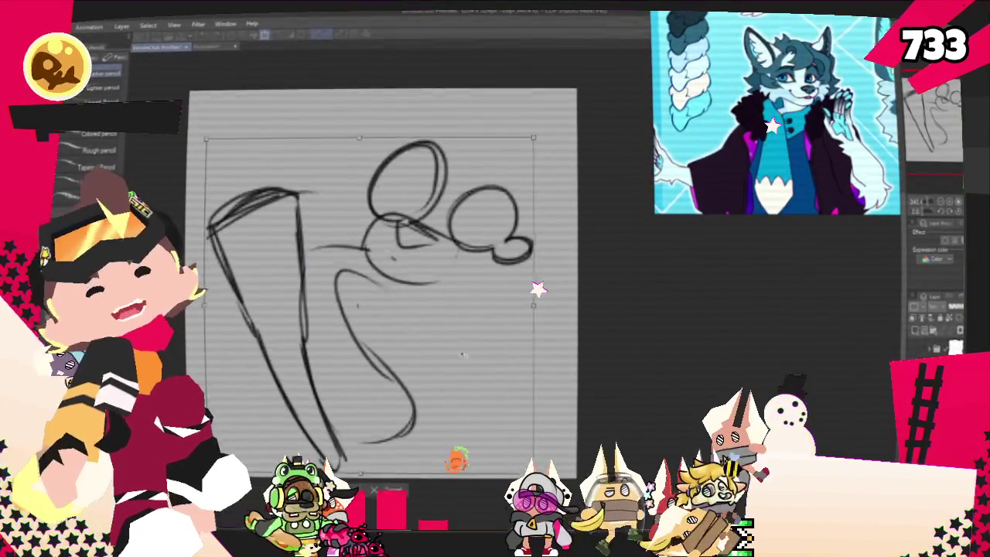
Step: Shift the rough sketch down slightly, commit the transform, and sketch an arc above the head
drag(355, 132, 354, 141)
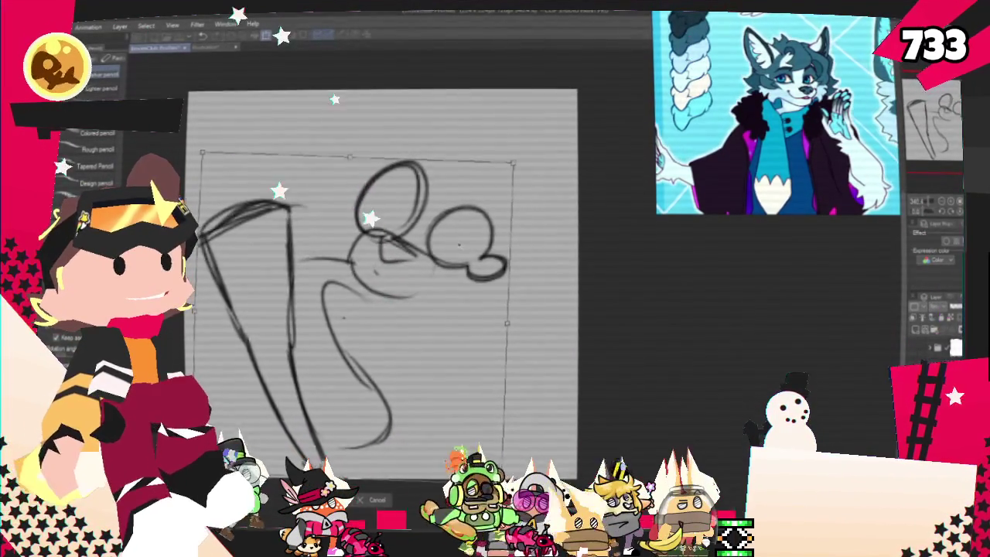
key(Return)
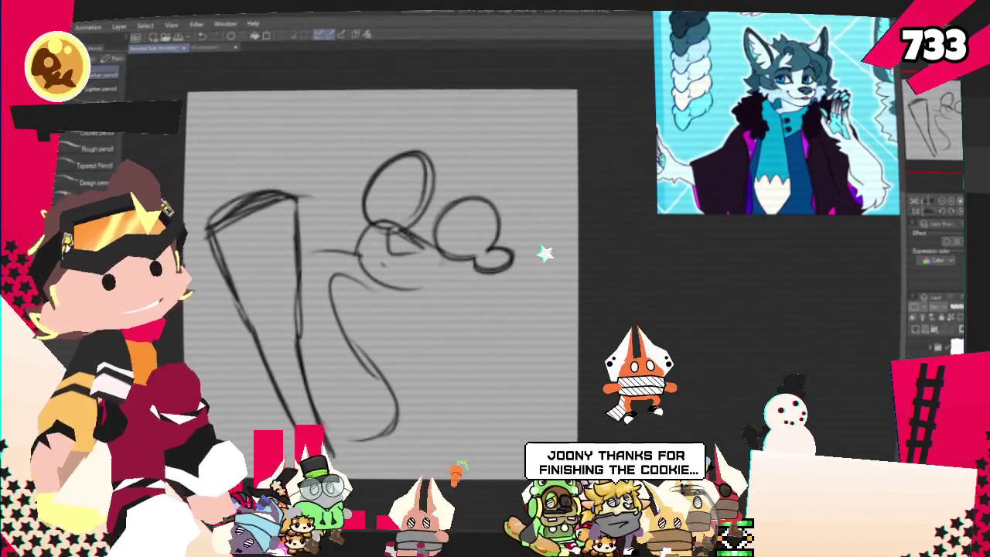
drag(345, 220, 495, 178)
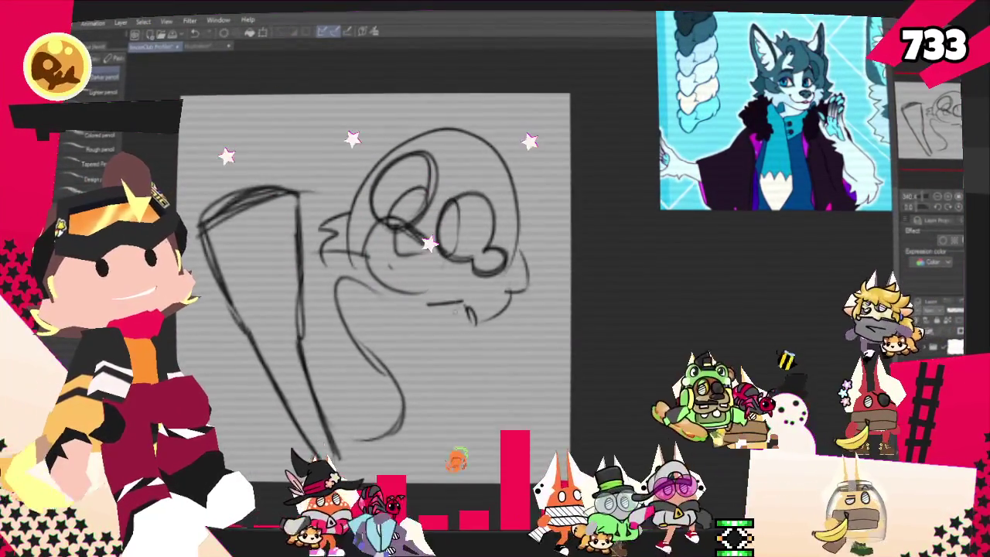
Step: Sketch hair curves, a left ear arc, a pointed top-right ear and right-cheek strokes
drag(489, 109, 507, 141)
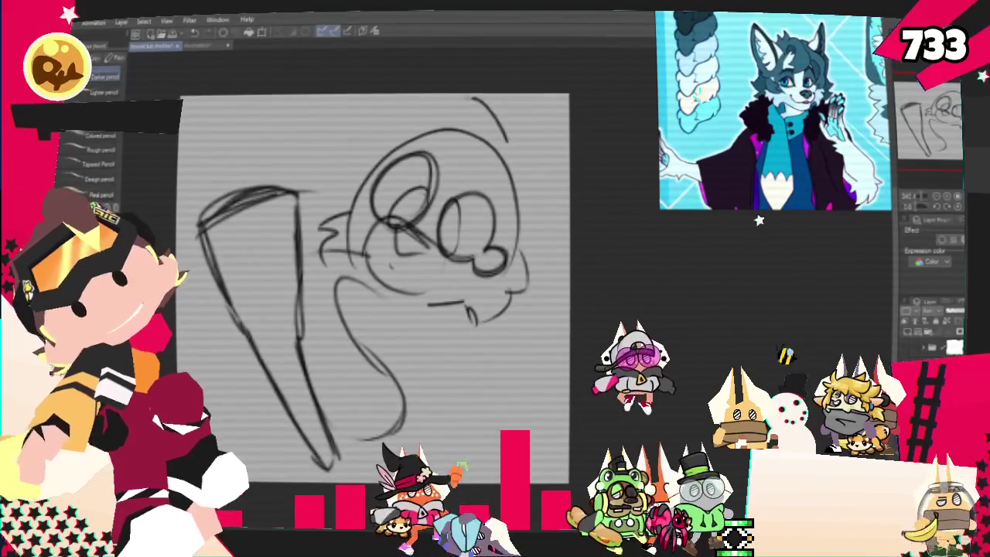
drag(444, 158, 486, 99)
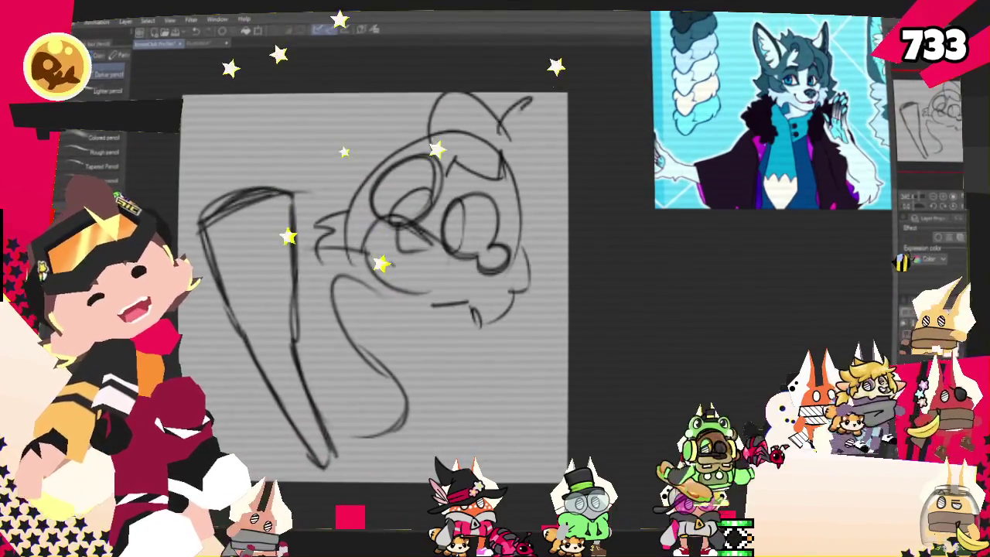
mouse_move(504, 124)
mouse_down()
mouse_move(533, 166)
mouse_move(534, 260)
mouse_up()
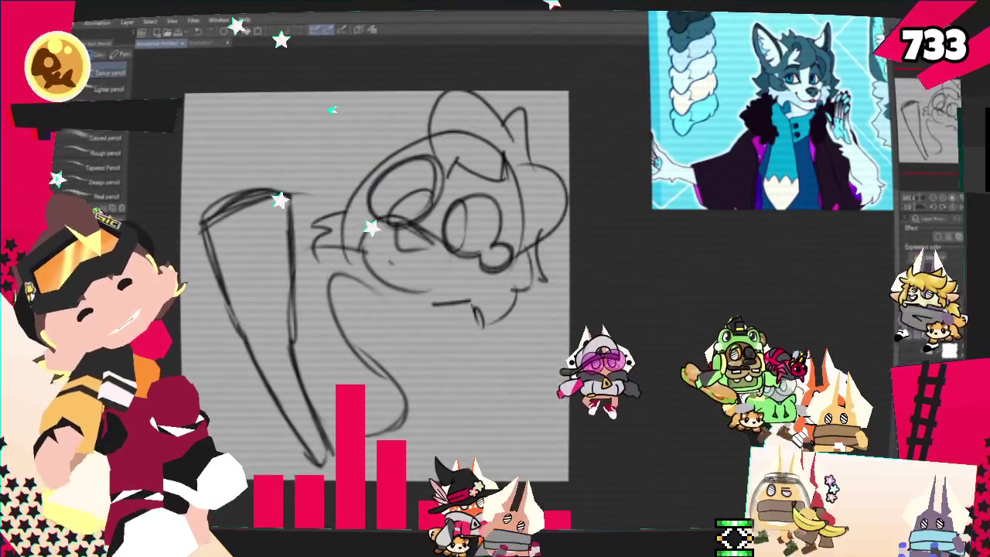
drag(512, 225, 548, 277)
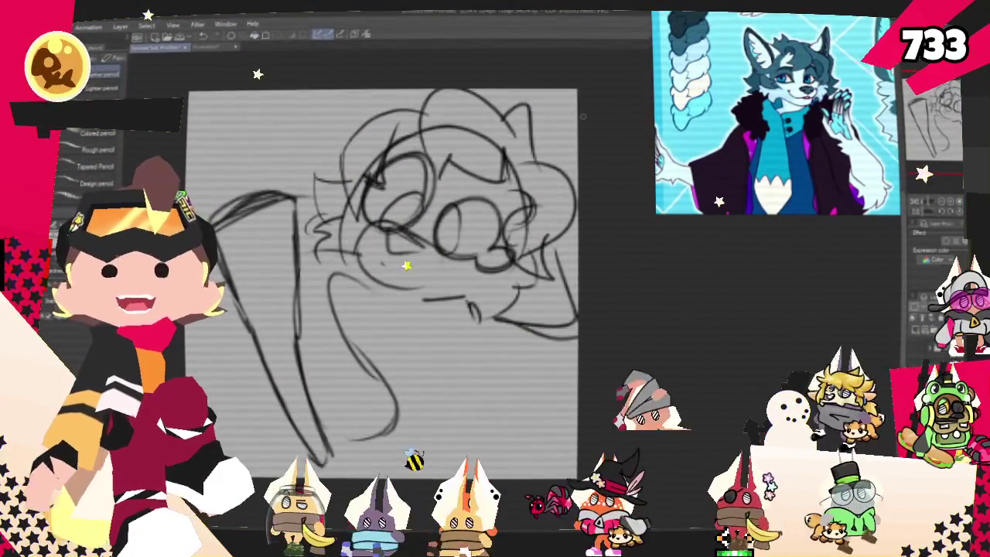
Step: Recentre the view and sketch the neck line with a short stroke at its base
scroll(383, 284, down, 1)
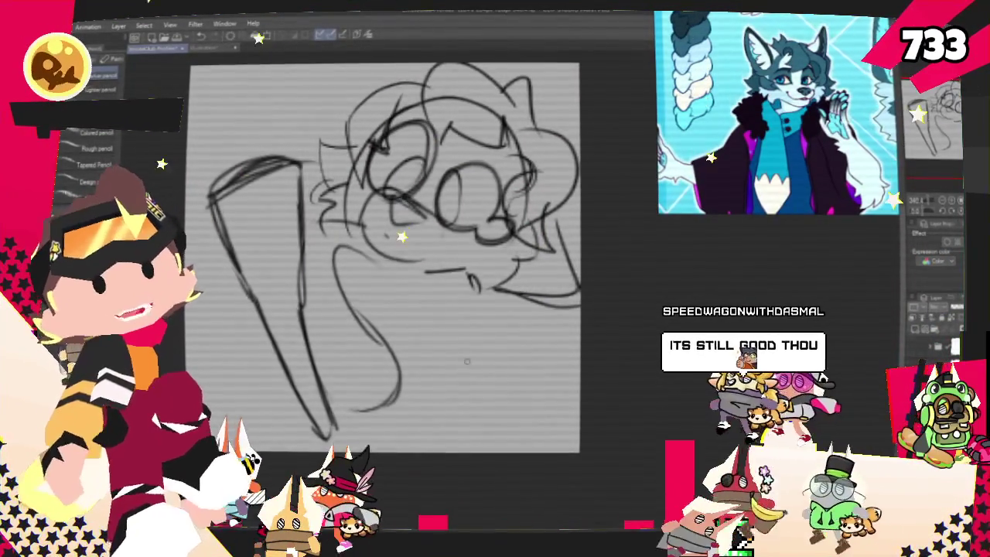
mouse_move(383, 260)
mouse_down()
mouse_move(409, 249)
mouse_move(491, 263)
mouse_up()
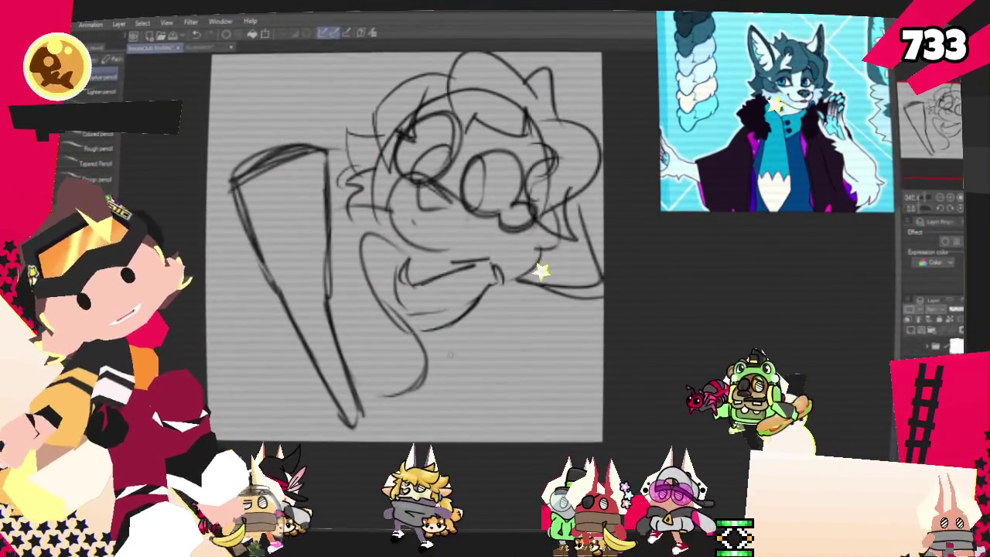
drag(433, 333, 458, 418)
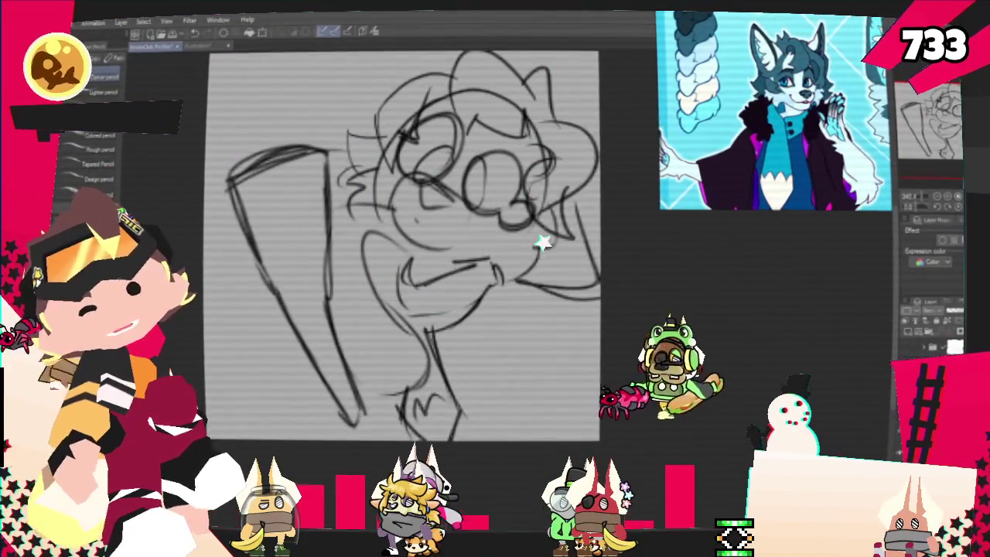
drag(425, 402, 435, 408)
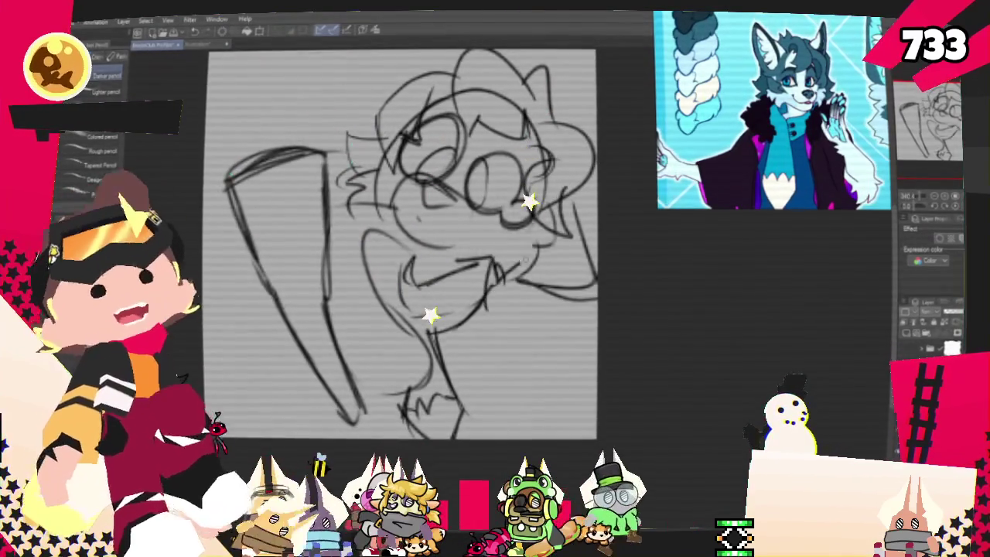
Step: Sketch the reaching arm and oval hand loops near the bat, then undo the messy loop
drag(503, 270, 576, 309)
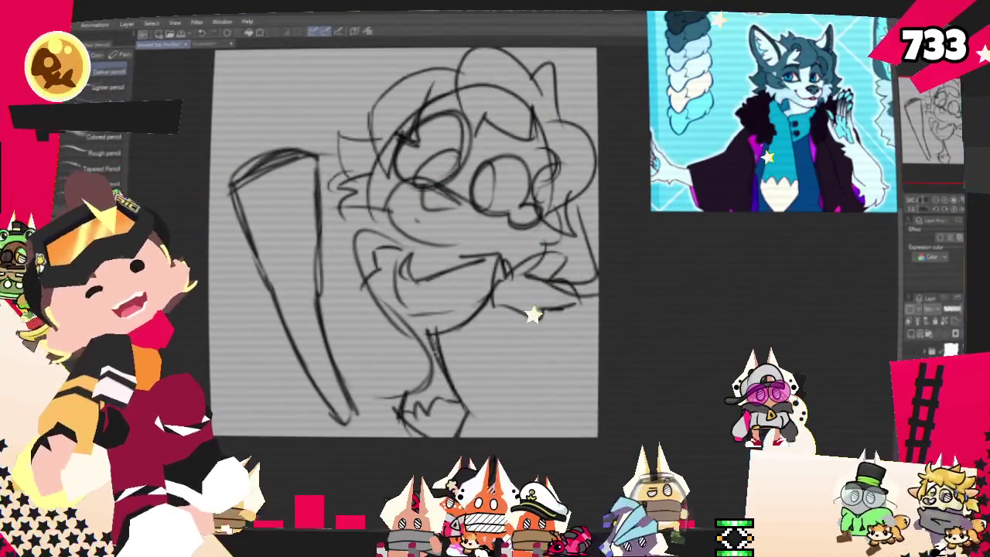
mouse_move(348, 325)
mouse_down()
mouse_move(341, 329)
mouse_move(362, 402)
mouse_up()
drag(348, 292, 345, 294)
mouse_move(318, 342)
mouse_down()
mouse_move(309, 345)
mouse_move(503, 395)
mouse_up()
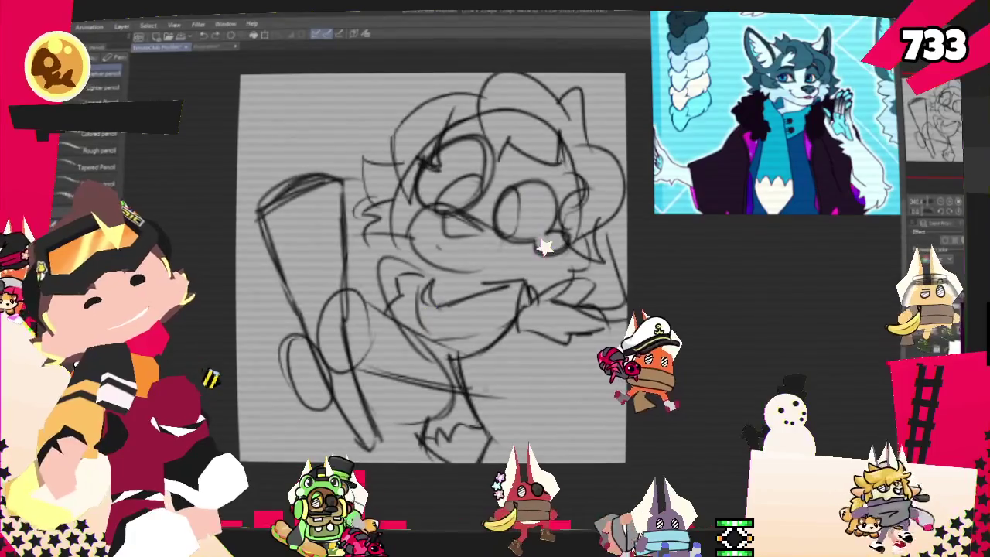
key(ctrl+z)
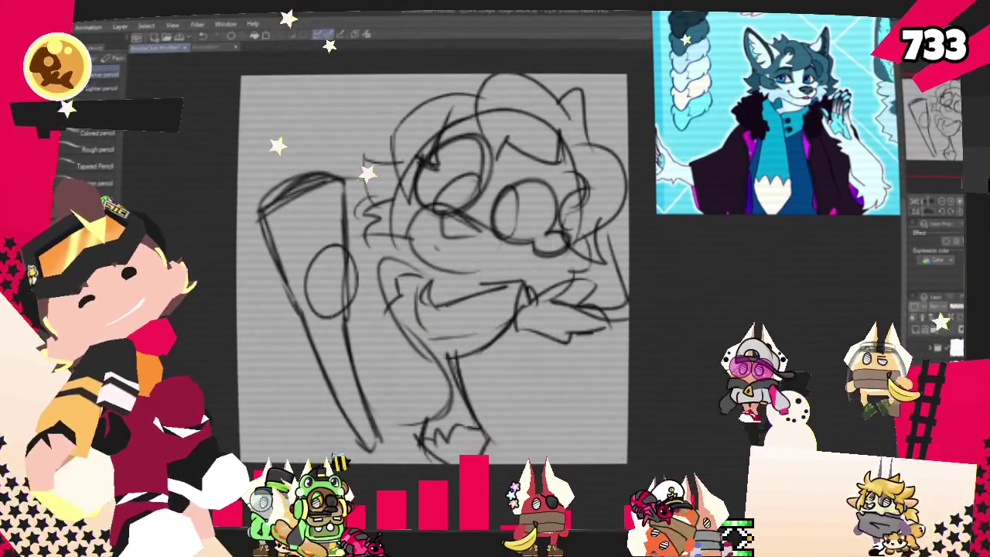
Step: Redraw the hand as one oval at the bat's base and rough in leg strokes, undoing the last
drag(333, 331, 313, 406)
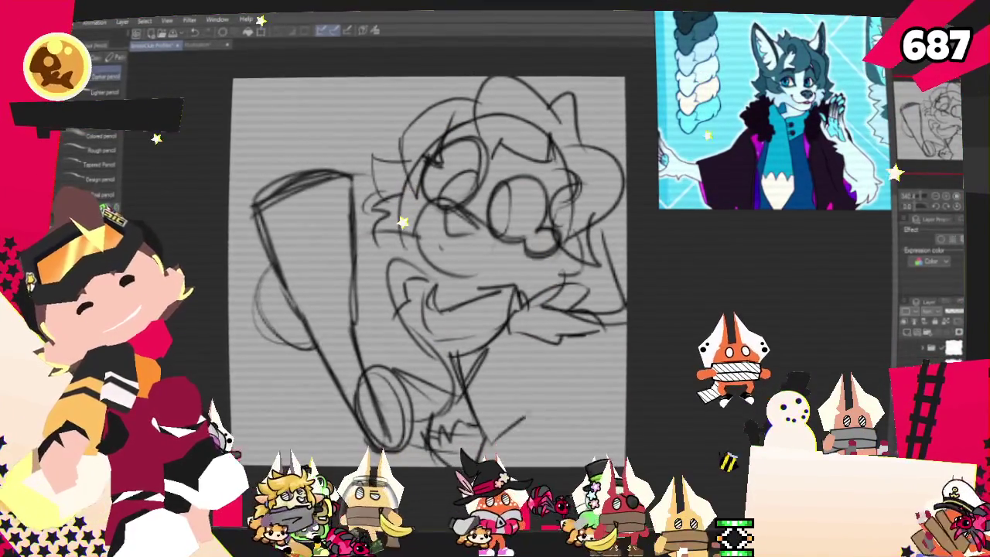
mouse_move(534, 352)
mouse_down()
mouse_move(555, 379)
mouse_move(503, 417)
mouse_up()
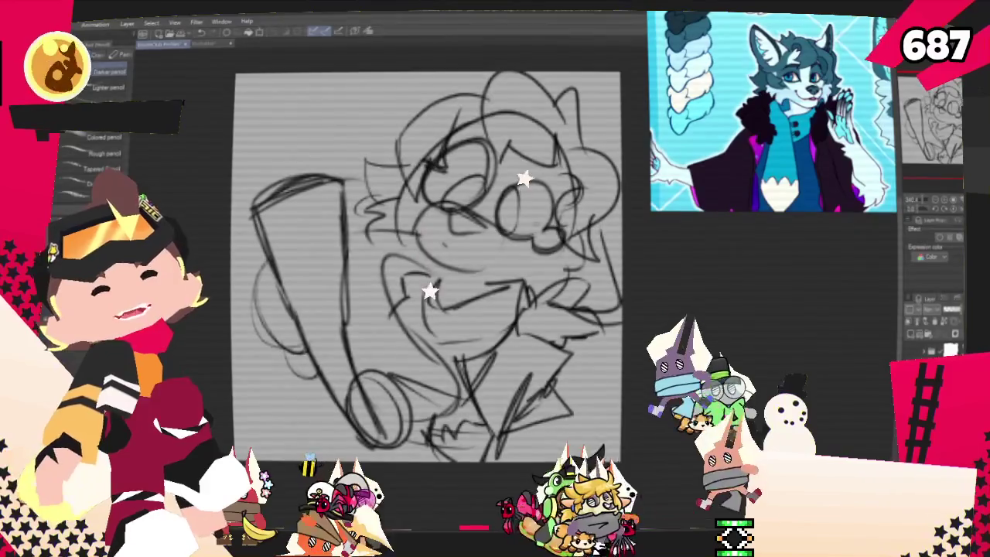
mouse_move(557, 354)
mouse_down()
mouse_move(571, 370)
mouse_move(542, 435)
mouse_up()
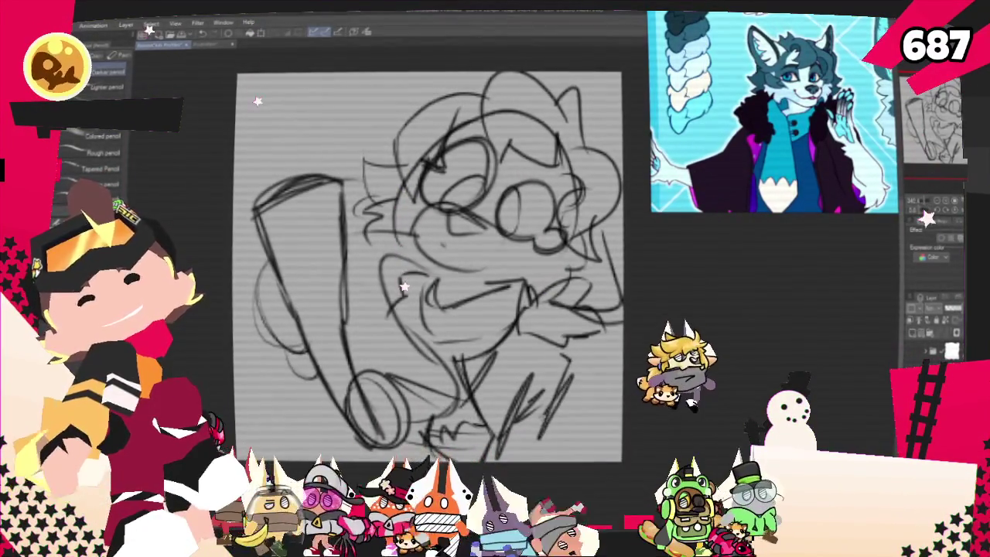
drag(551, 379, 517, 434)
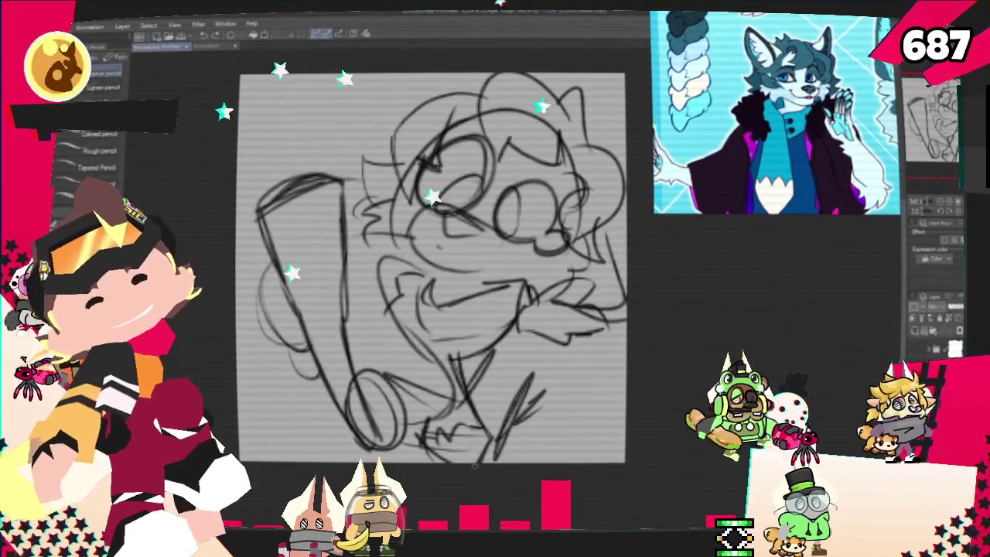
mouse_move(542, 348)
mouse_down()
mouse_move(587, 439)
mouse_move(599, 439)
mouse_up()
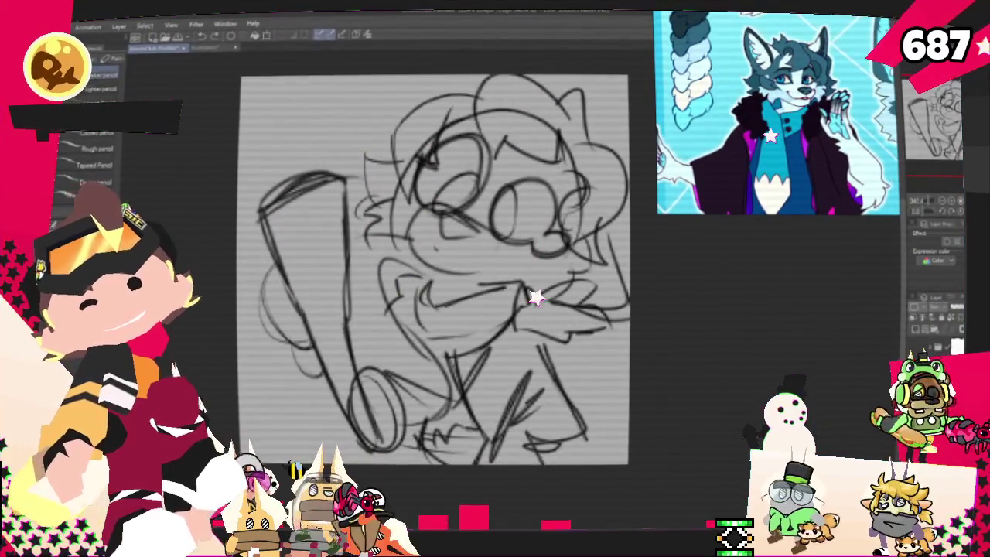
key(ctrl+z)
key(ctrl+z)
key(ctrl+z)
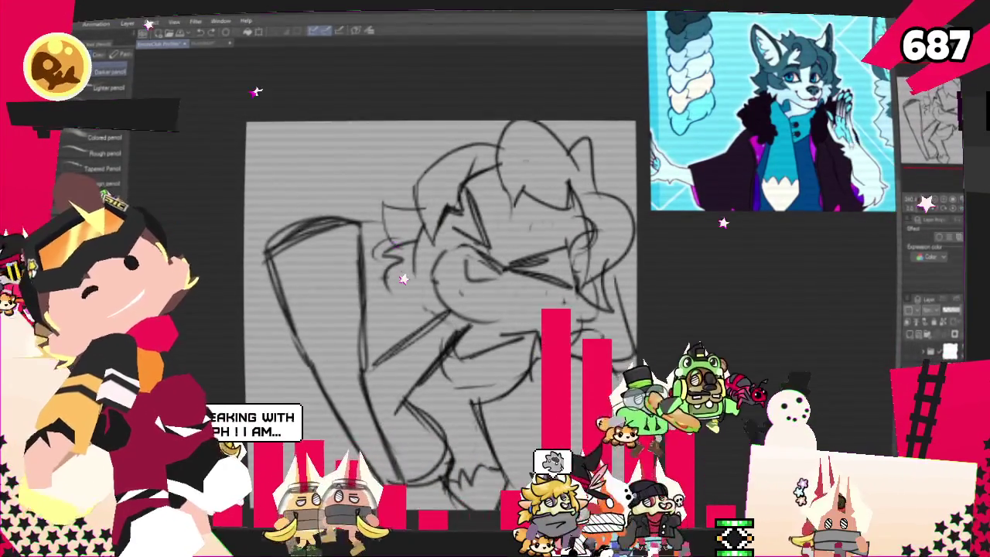
Step: Sketch a gripping-hand circle, a curved left arm and more arm and bat strokes at the bottom
scroll(441, 309, down, 2)
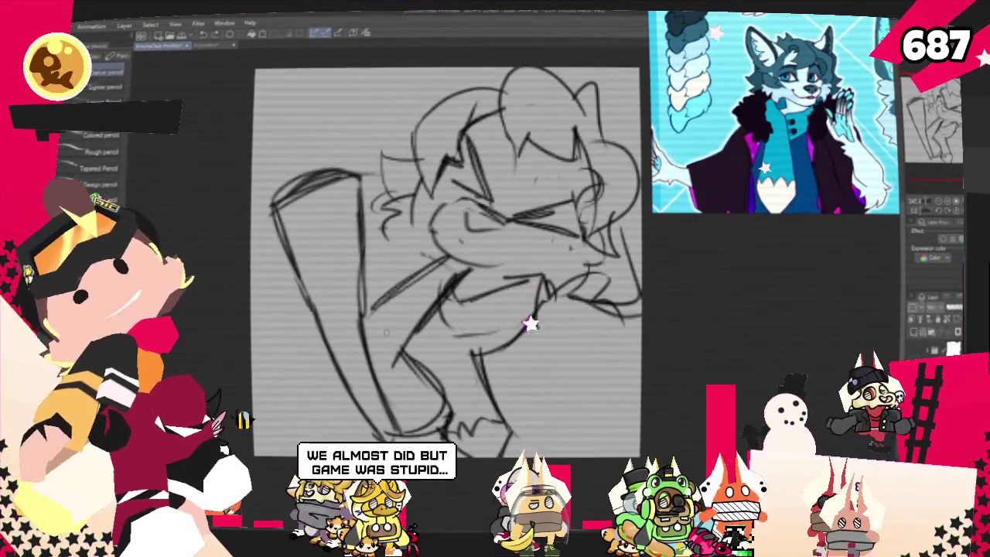
drag(358, 282, 369, 287)
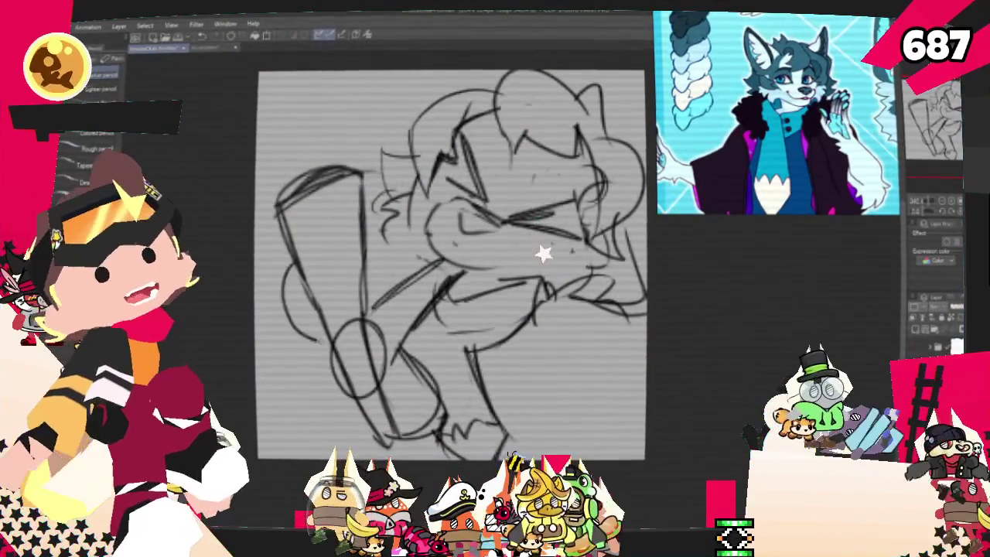
drag(310, 285, 324, 352)
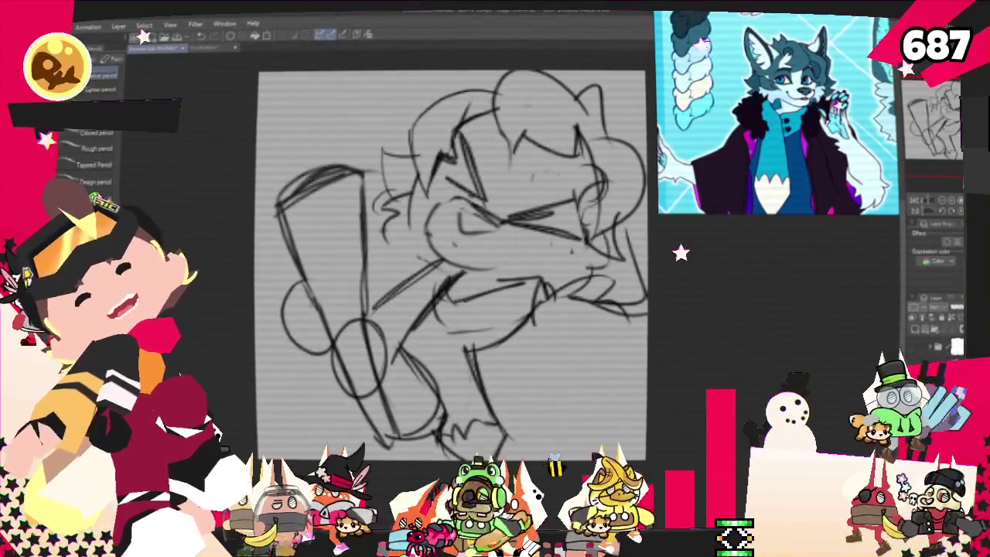
drag(363, 380, 542, 369)
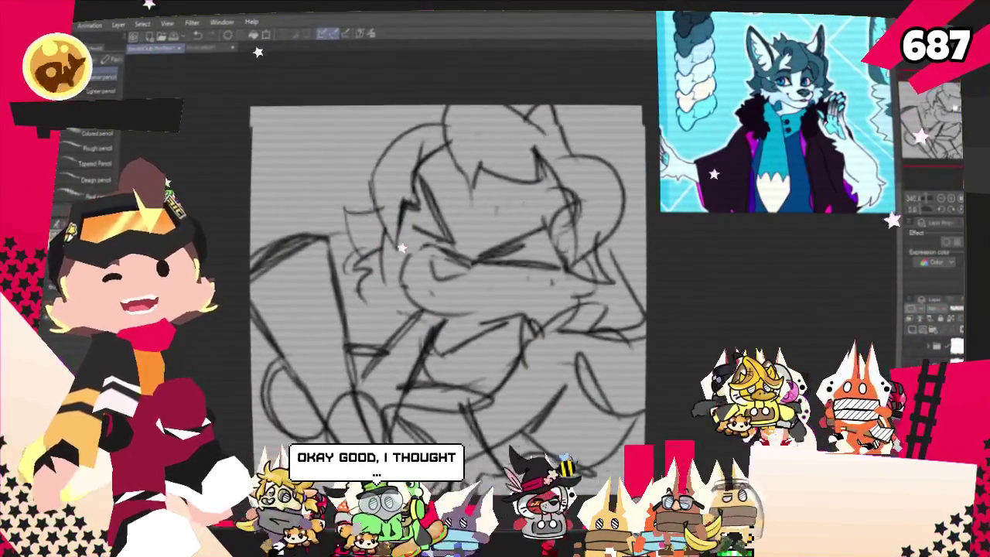
mouse_move(445, 278)
mouse_down()
mouse_move(394, 283)
mouse_move(459, 242)
mouse_up()
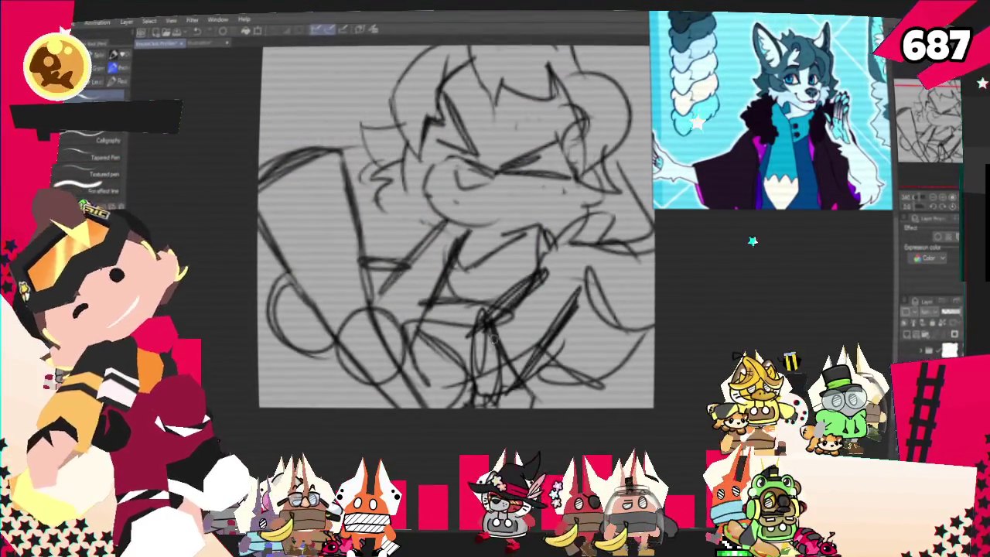
Step: Erase strokes around the lower-middle circle and return to the pencil for redrawing the arms
drag(348, 325, 403, 371)
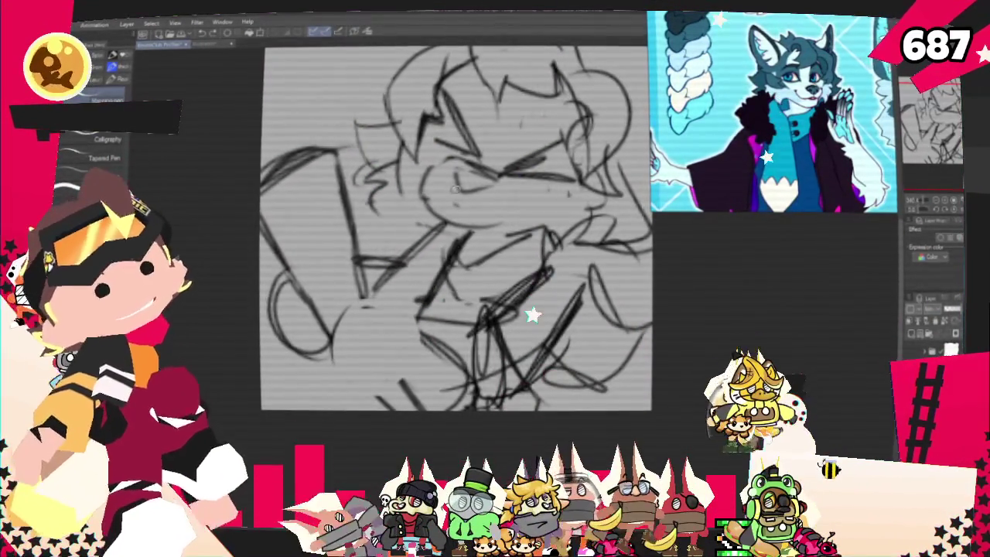
key(p)
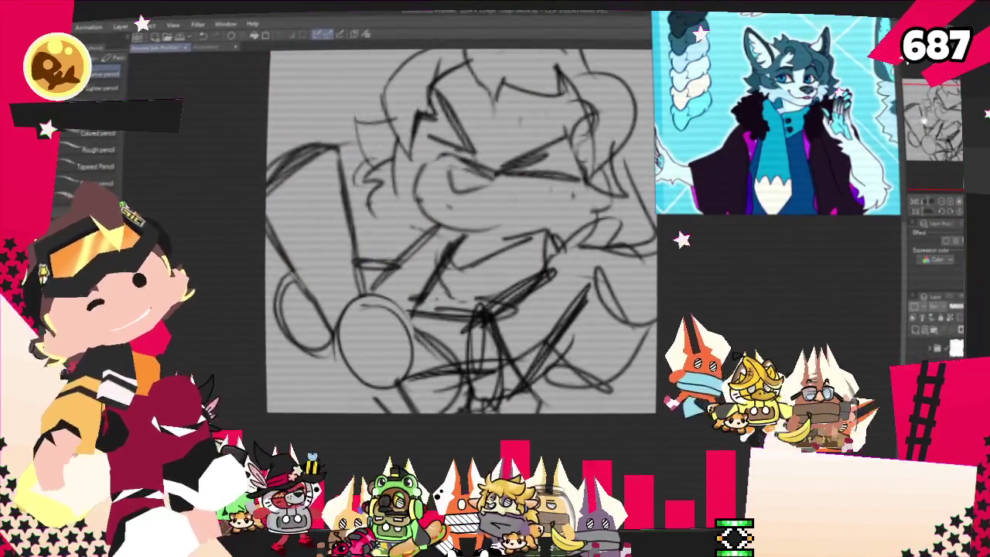
drag(465, 232, 474, 281)
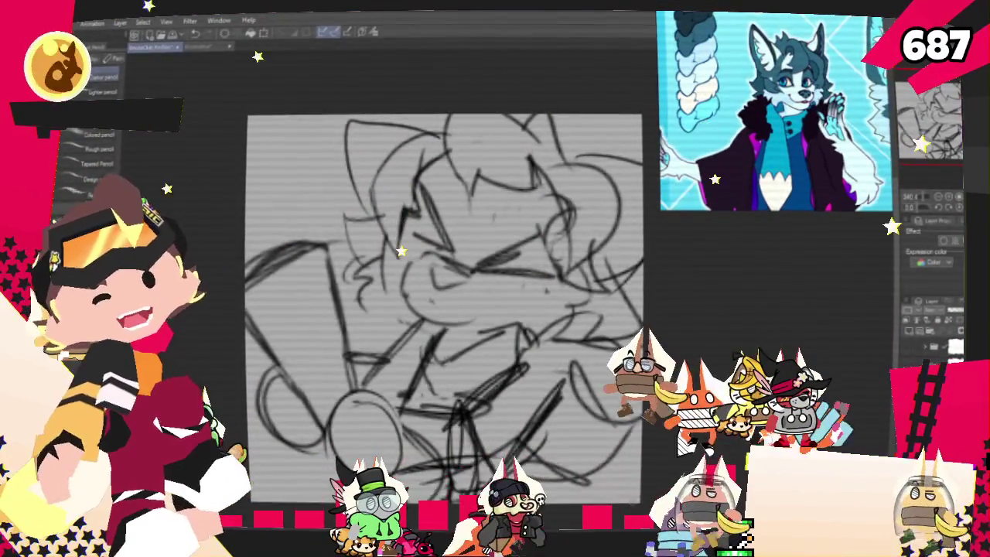
Step: Fade the old lower-left arm strokes with a soft brush, then pencil a long curved arm and bottom loop
key(b)
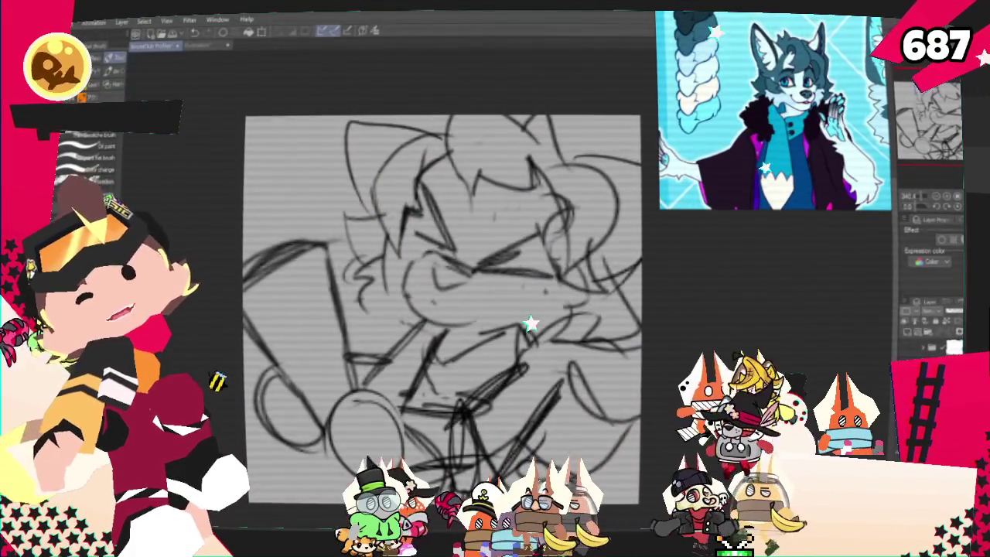
drag(303, 231, 344, 397)
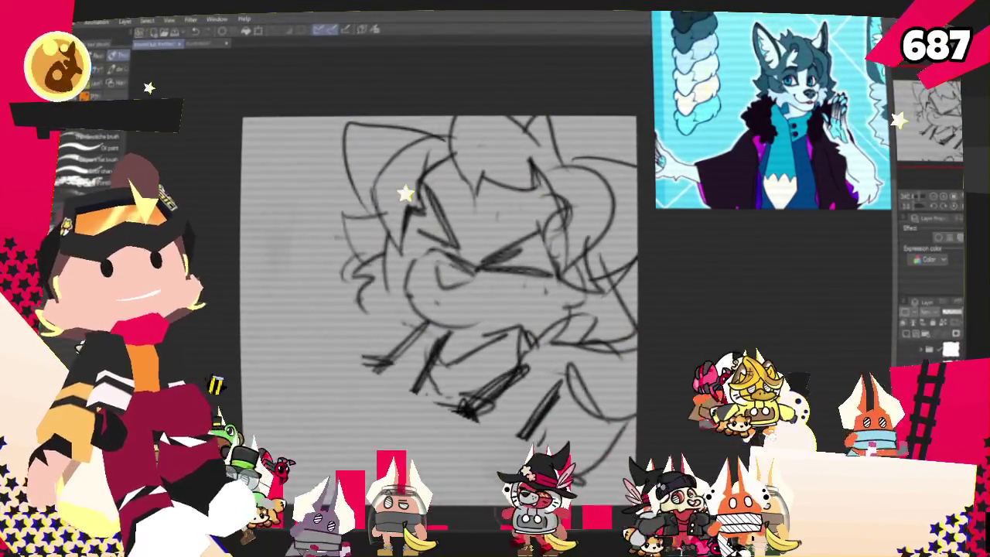
key(p)
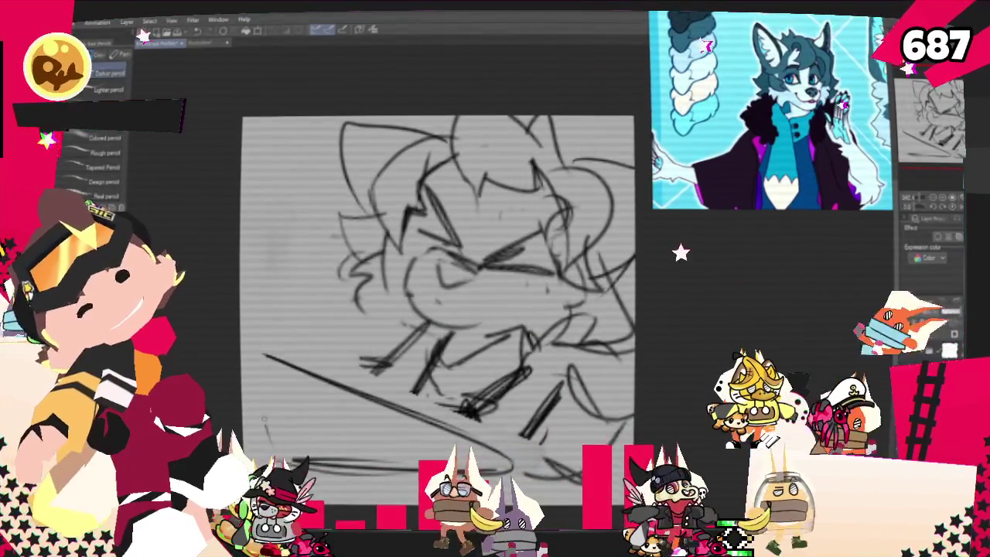
drag(321, 371, 267, 457)
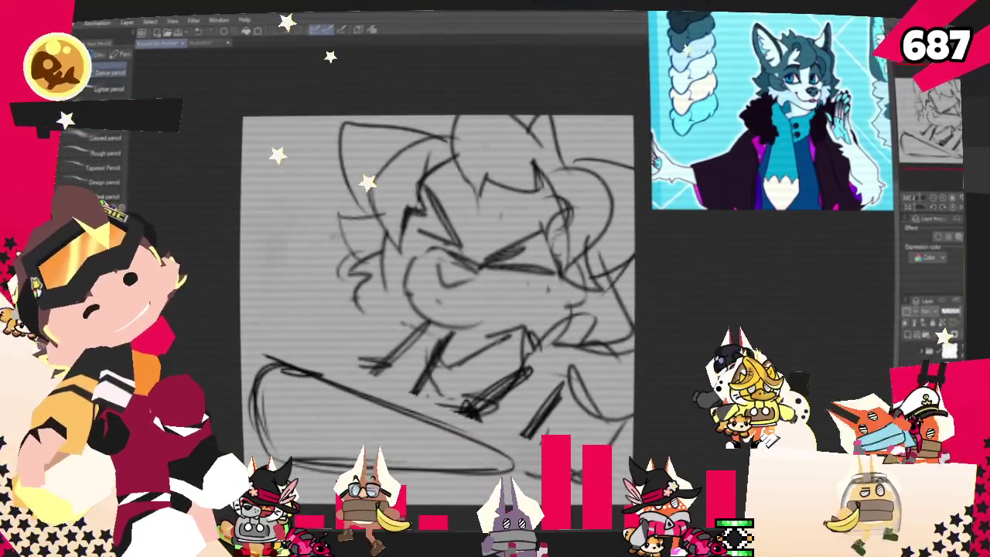
drag(426, 403, 495, 410)
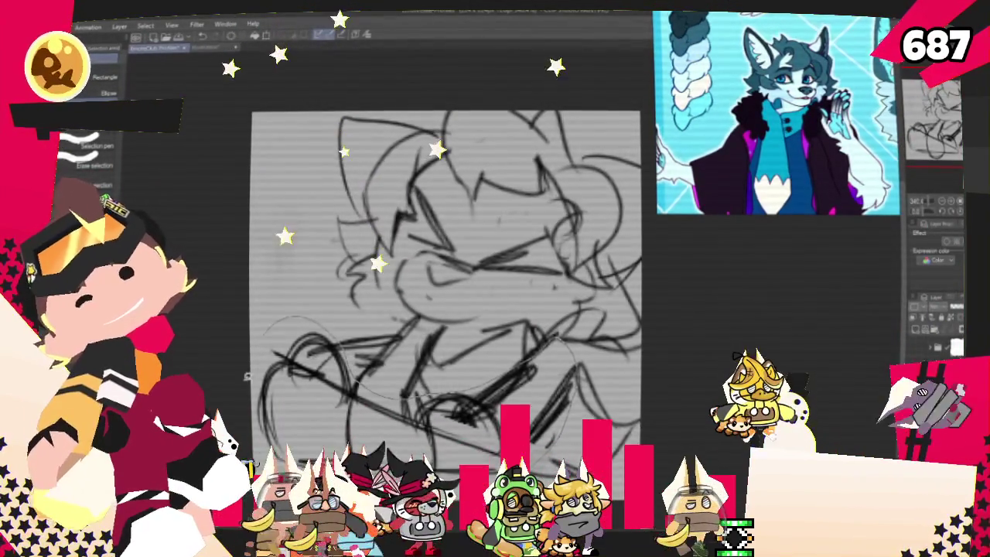
Step: Move the selected lower arm-and-bat strokes down and right, then deselect
drag(418, 379, 417, 433)
drag(387, 403, 396, 373)
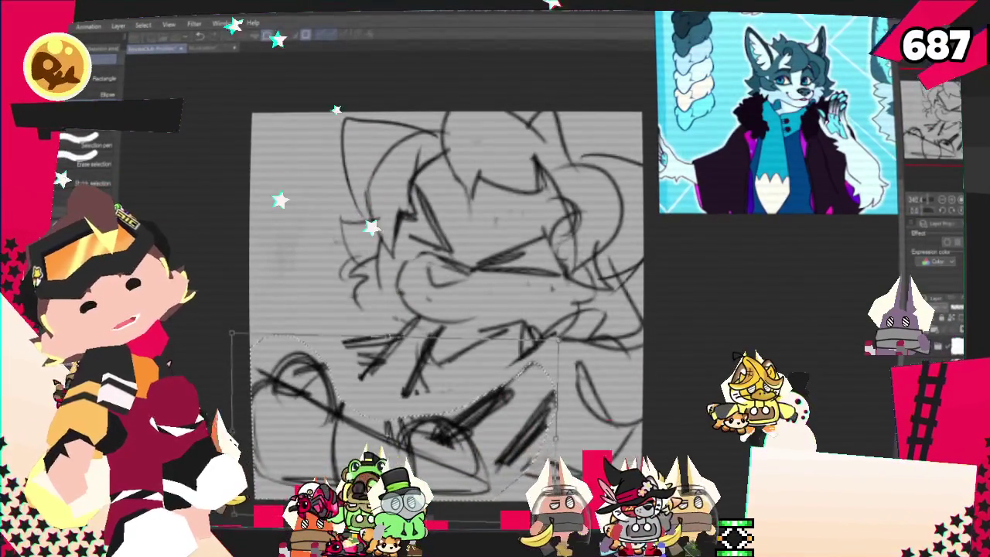
key(ctrl+d)
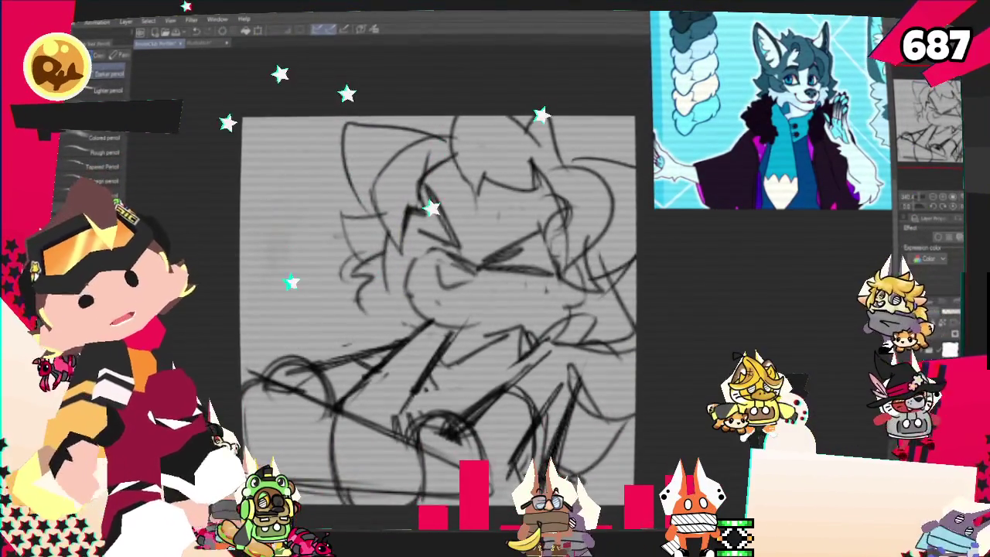
Step: Switch to the inking pen, reposition the view, and tint the sketch layer blue
key(p)
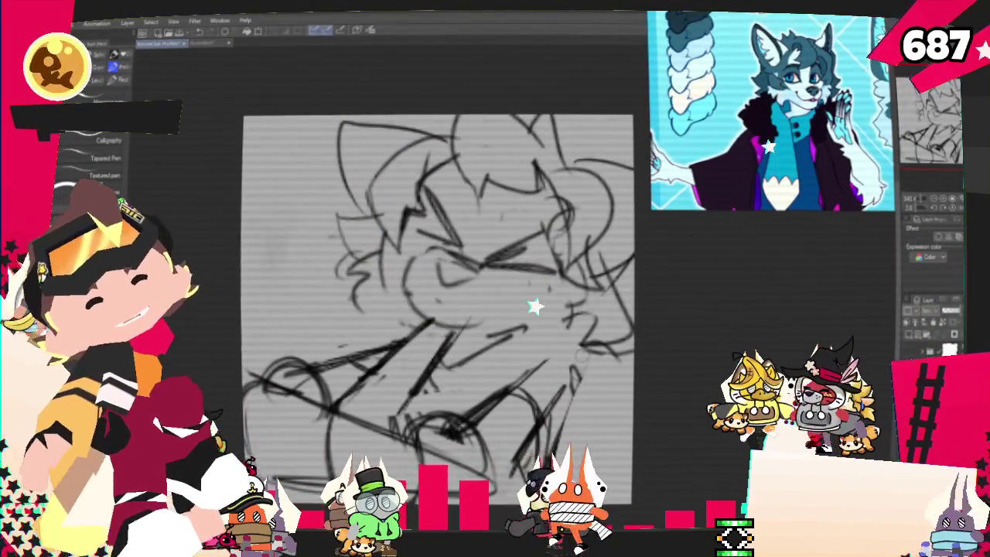
key(p)
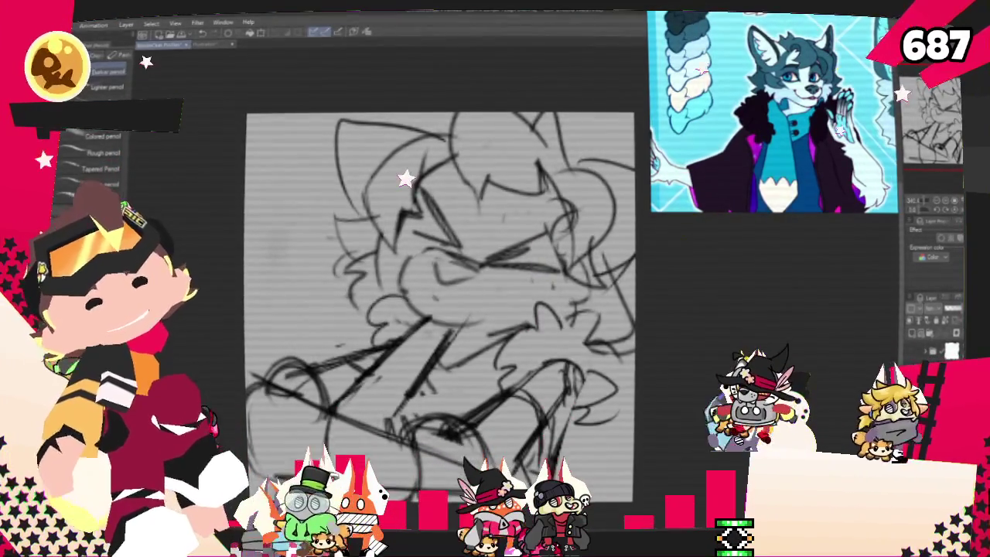
drag(441, 309, 383, 272)
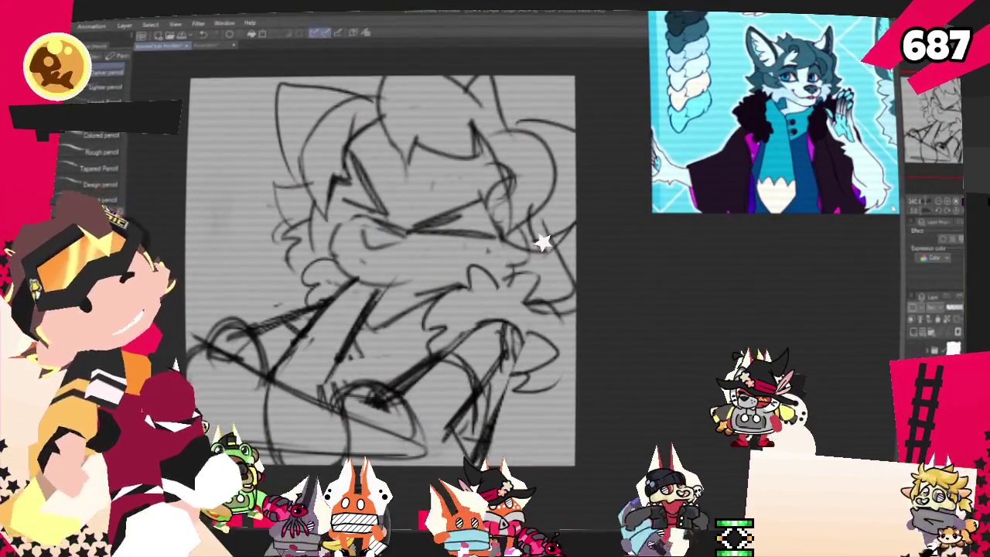
key(p)
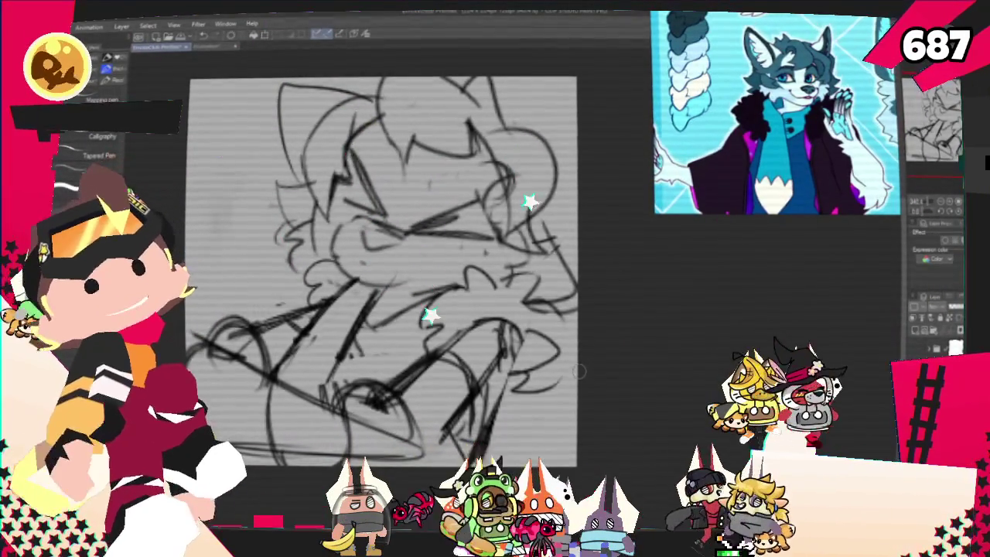
drag(585, 342, 571, 409)
mouse_move(369, 335)
mouse_down()
mouse_move(408, 319)
mouse_move(424, 279)
mouse_up()
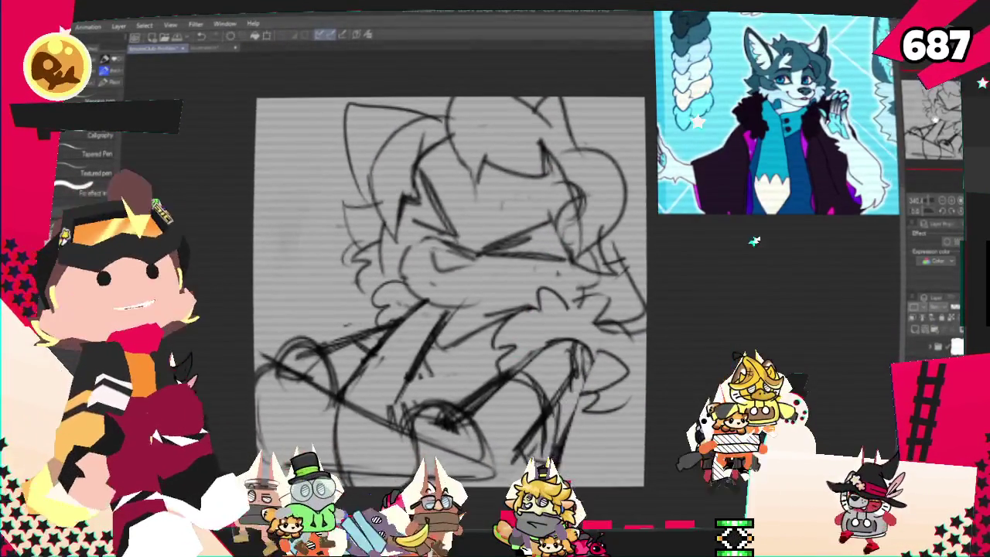
drag(424, 279, 426, 295)
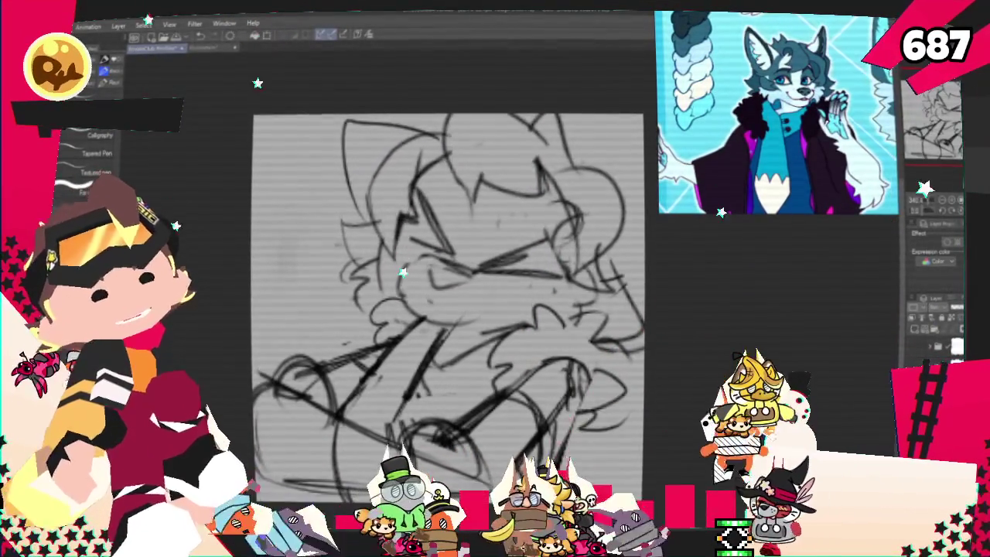
click(940, 233)
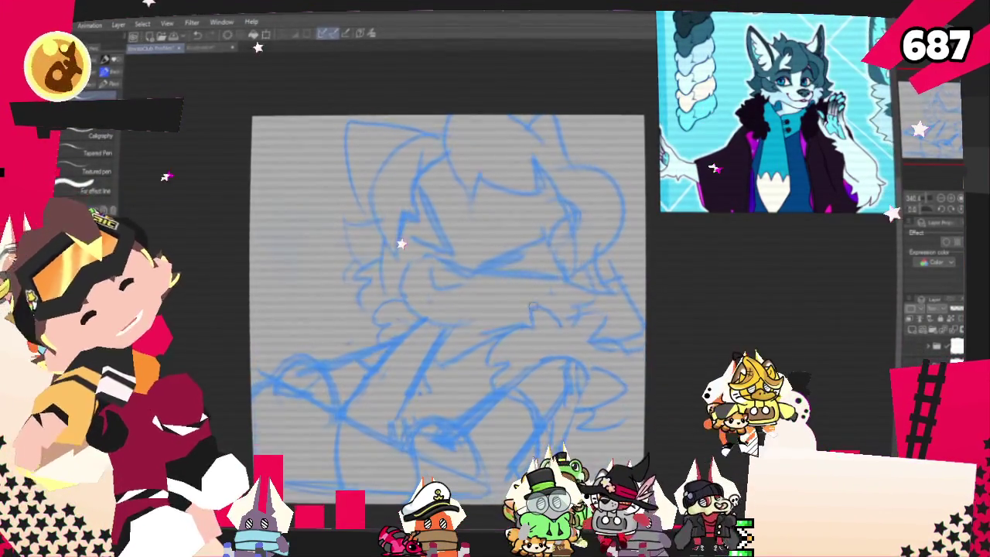
Step: Ink the triangular nose and a curved mouth, toggling undo/redo to compare the mouth stroke
drag(503, 293, 560, 271)
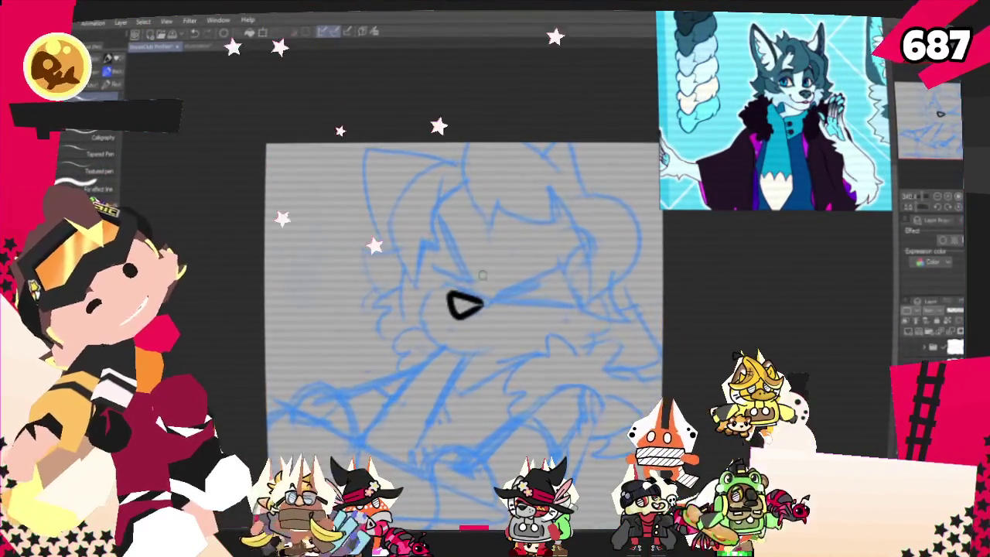
drag(448, 284, 495, 348)
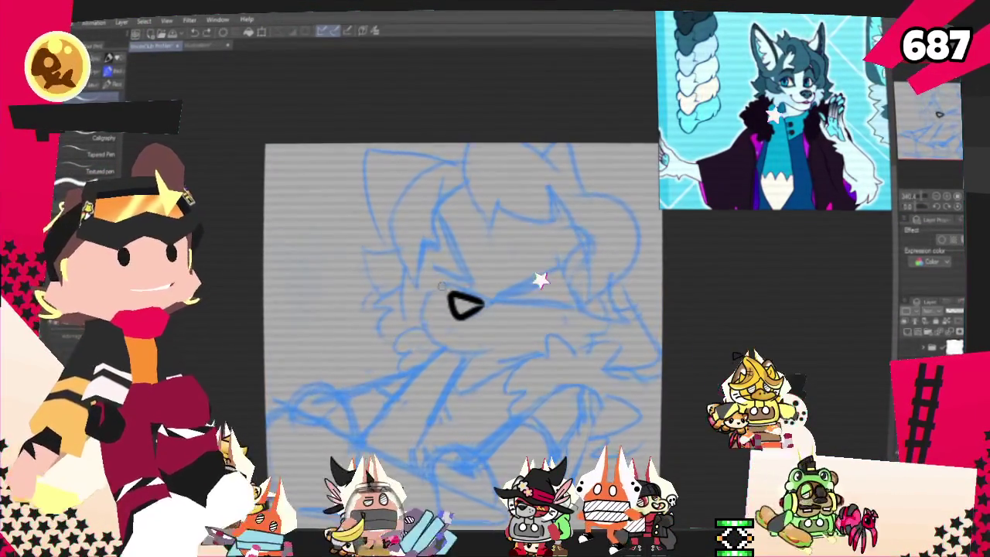
key(ctrl+z)
key(ctrl+y)
key(ctrl+z)
key(ctrl+y)
key(ctrl+z)
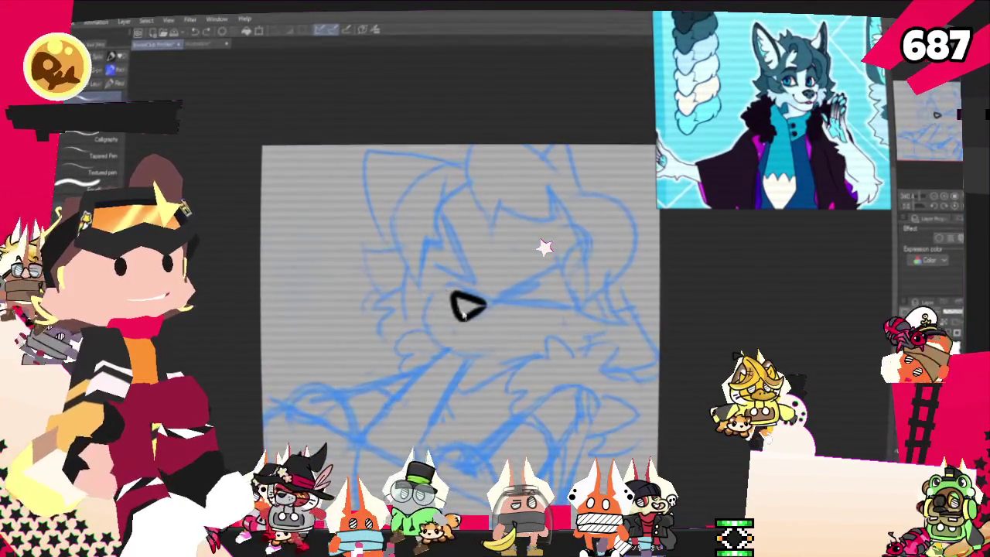
key(ctrl+y)
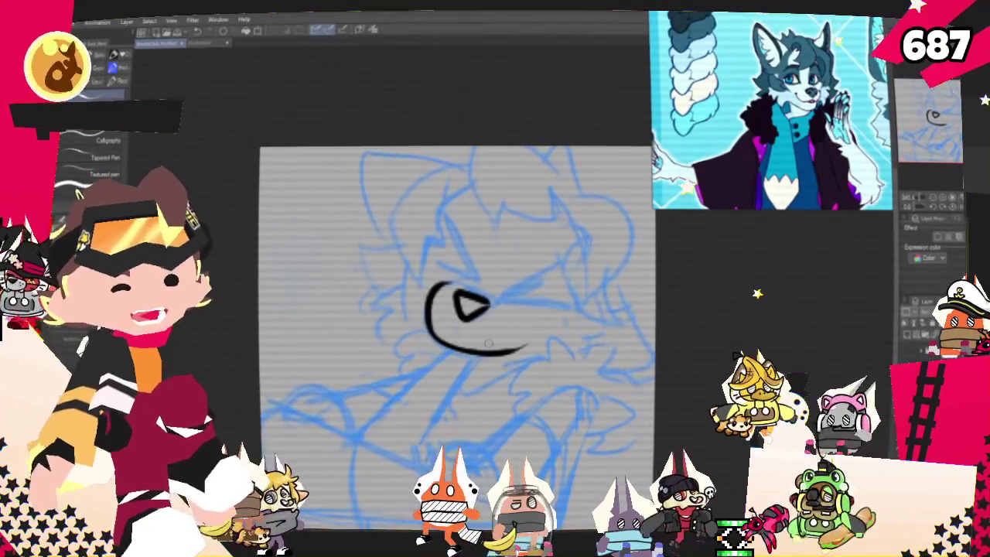
Step: Ink the left squinting eye chevron in two strokes
drag(488, 343, 470, 379)
drag(430, 254, 454, 314)
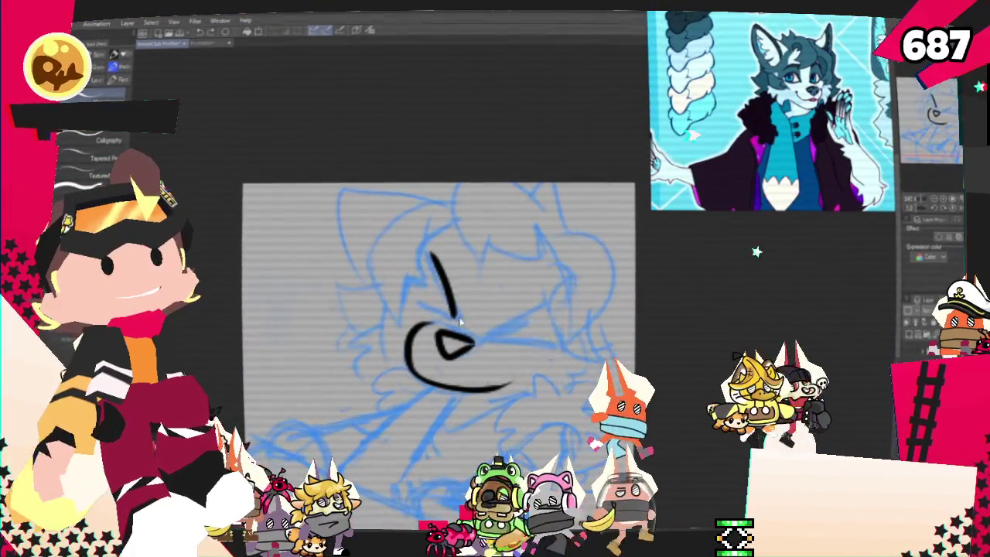
drag(430, 254, 452, 313)
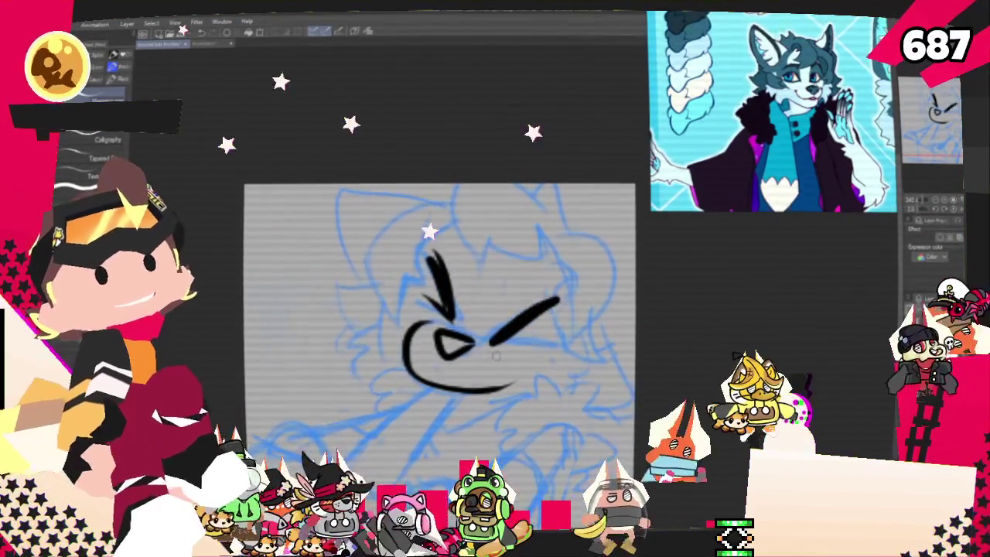
Step: Ink the right eye chevron, redrawing its upper stroke longer after an undo
drag(503, 341, 555, 345)
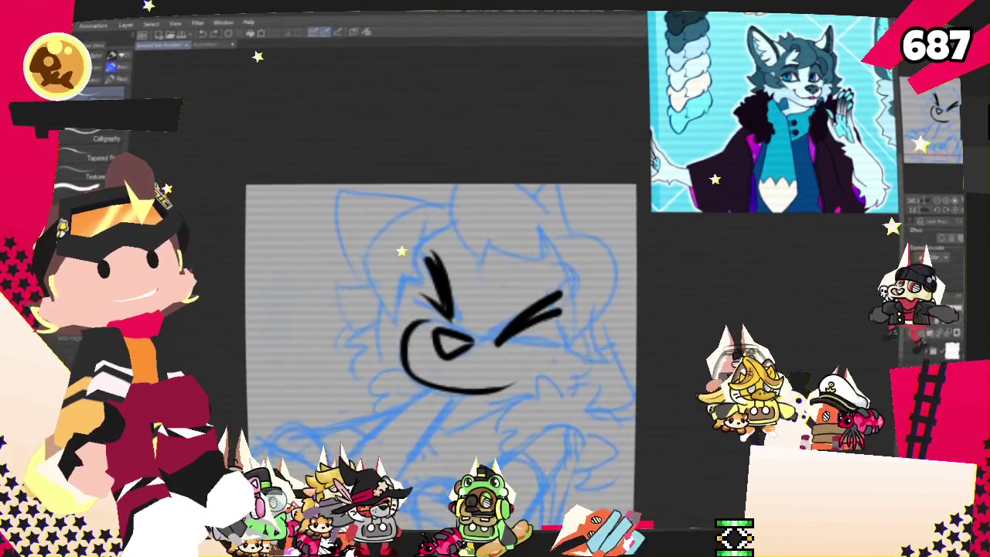
key(ctrl+z)
key(ctrl+z)
drag(569, 293, 495, 341)
drag(495, 341, 562, 337)
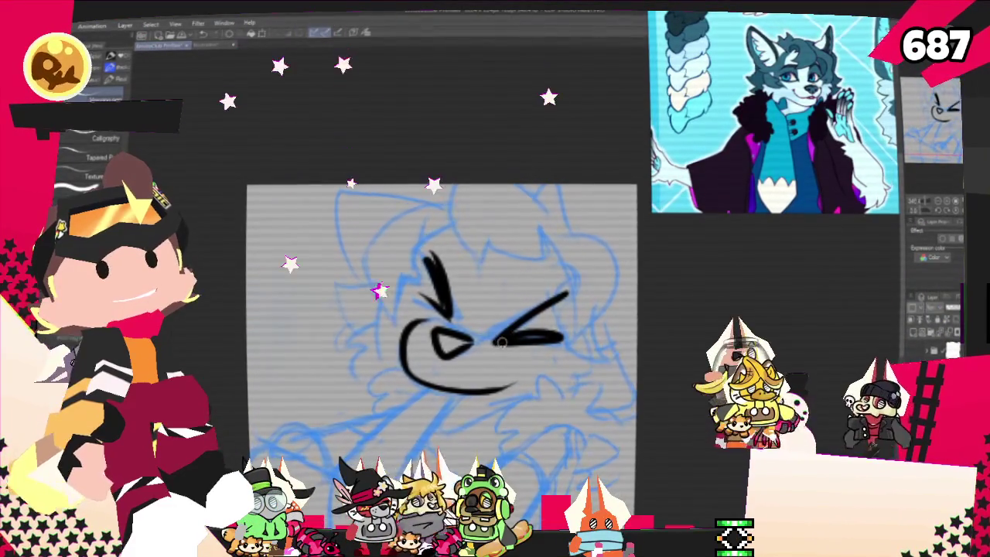
key(ctrl+z)
key(ctrl+z)
key(ctrl+y)
key(ctrl+y)
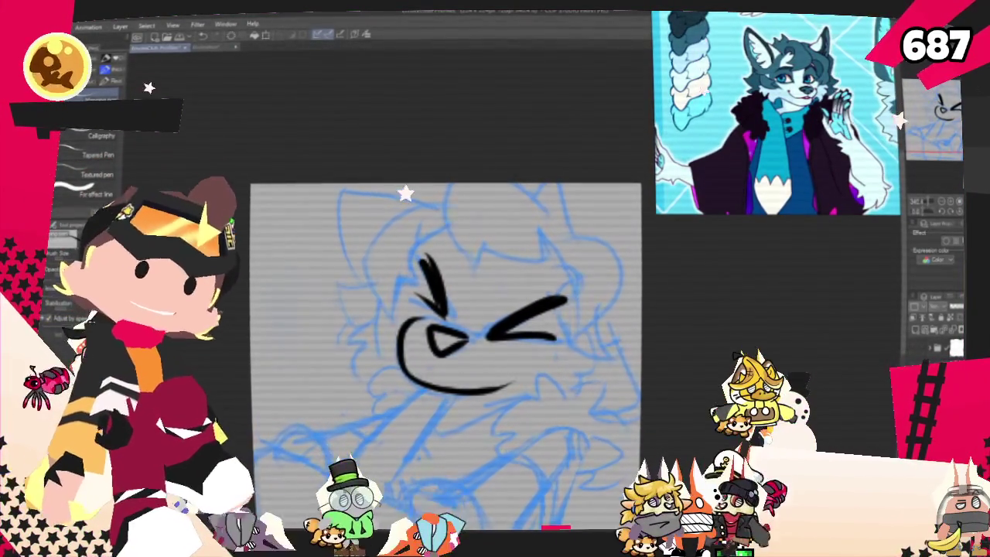
drag(580, 319, 633, 234)
drag(407, 280, 467, 256)
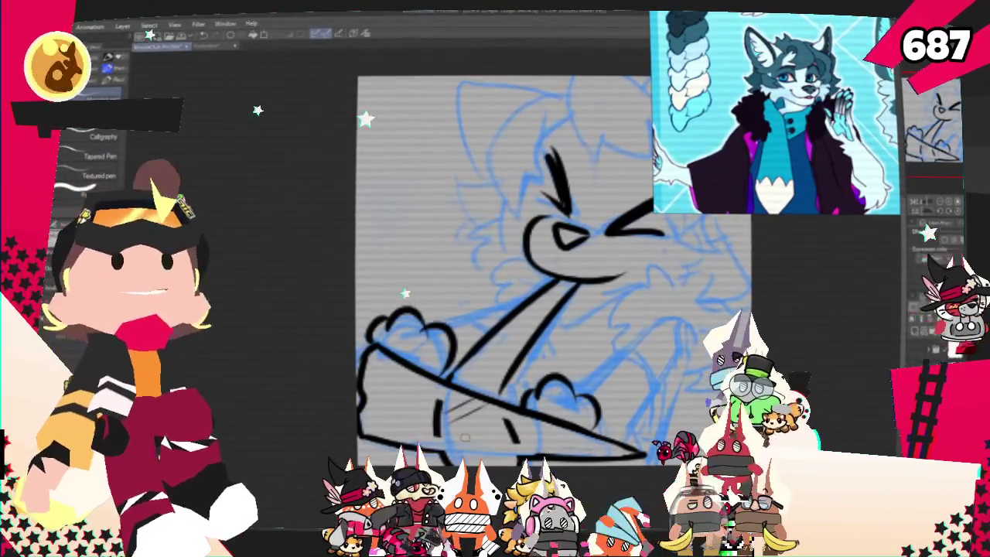
Step: Hatch short diagonal shading strokes onto the bat beside the lower fist
drag(452, 402, 499, 438)
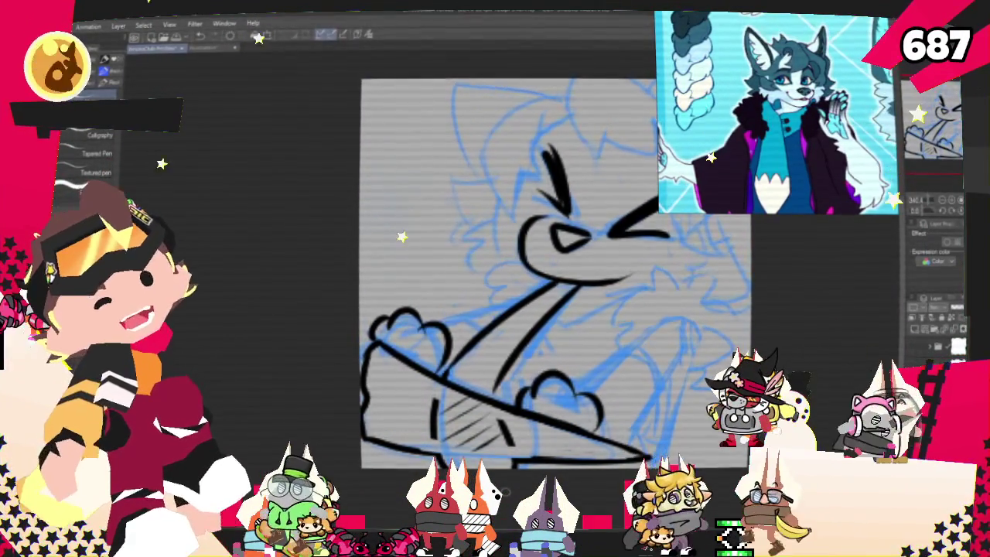
Step: Ink the bumpy cheek fur tuft on the face's right side and a line near the hand
drag(556, 273, 452, 246)
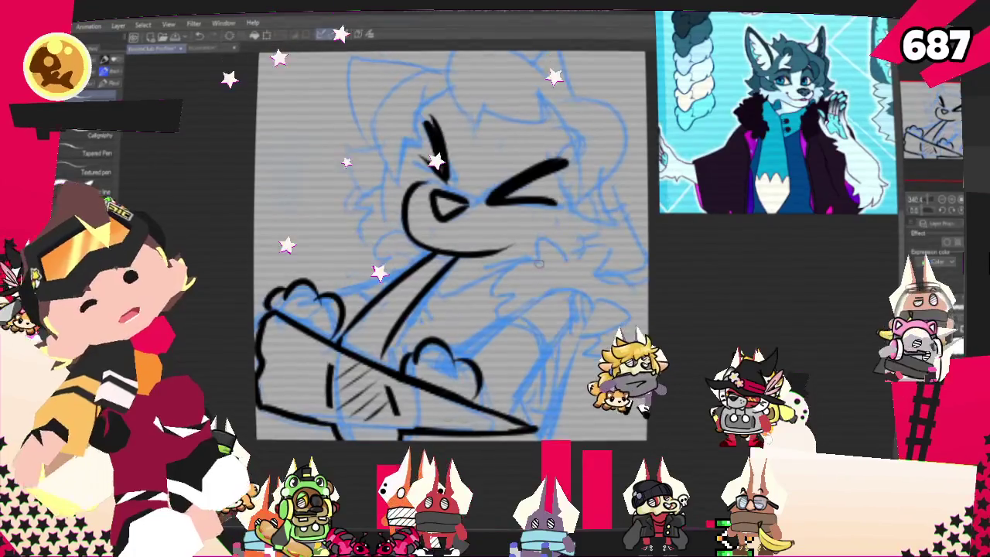
mouse_move(542, 261)
mouse_down()
mouse_move(495, 314)
mouse_move(565, 264)
mouse_up()
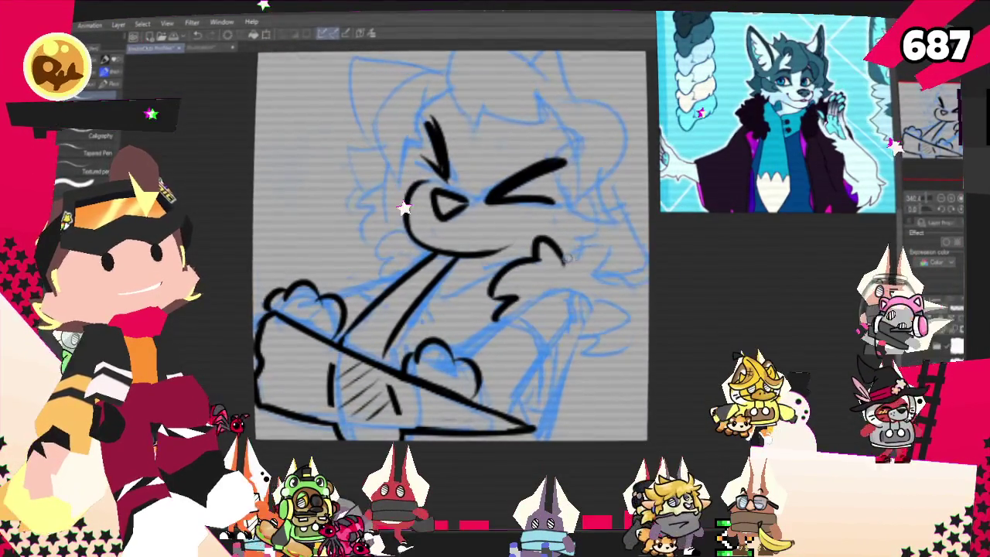
drag(569, 246, 619, 294)
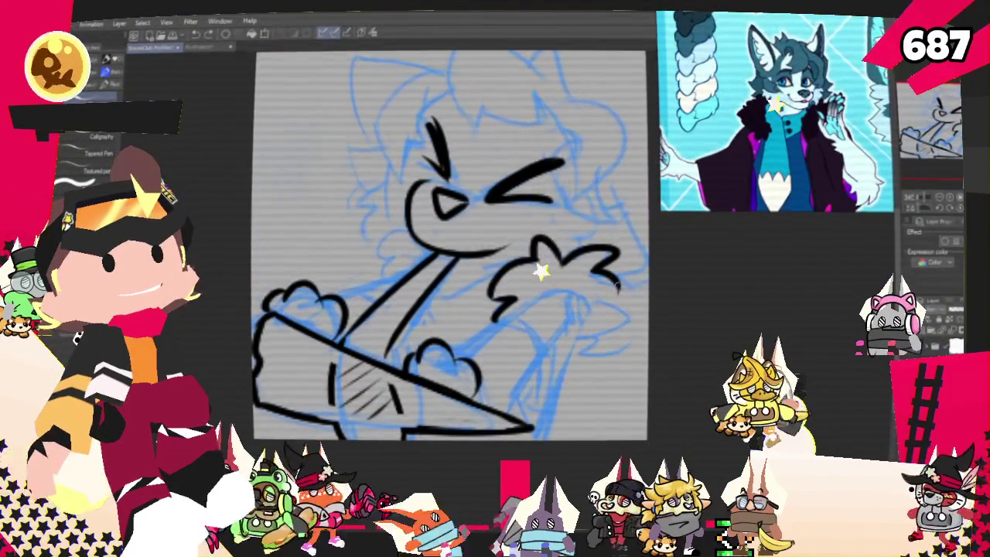
drag(600, 298, 615, 331)
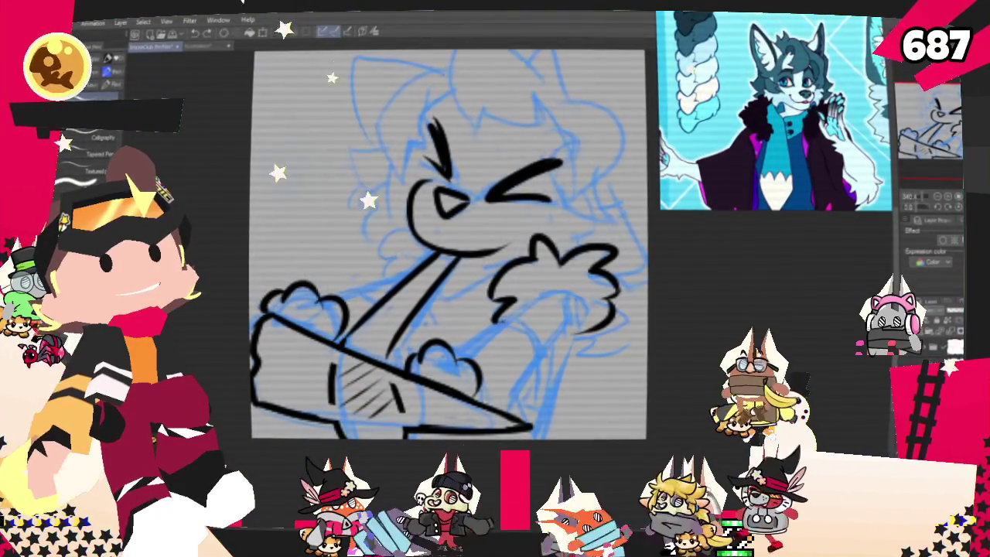
drag(542, 309, 535, 359)
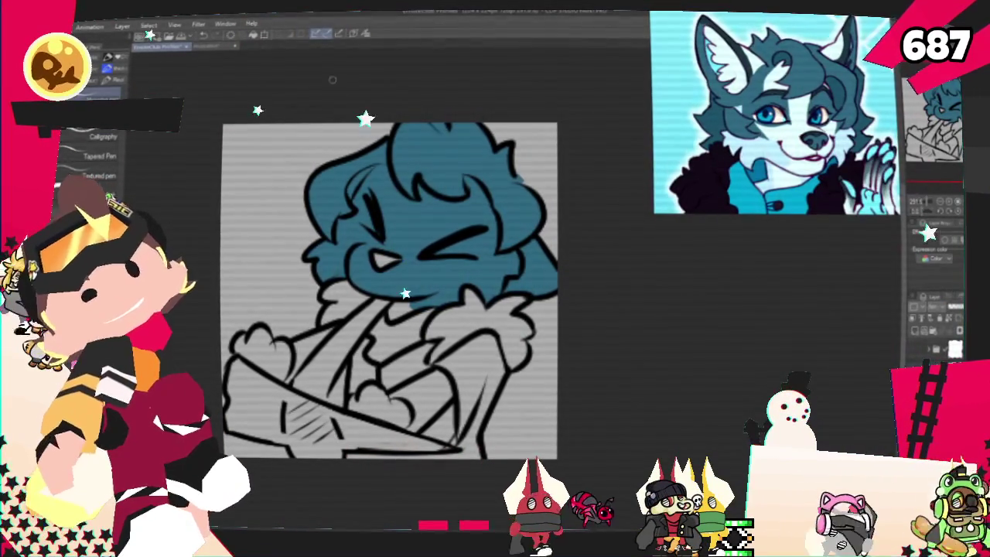
Step: Draw pale white highlight curves over the left and right squinting eyes
drag(377, 193, 387, 246)
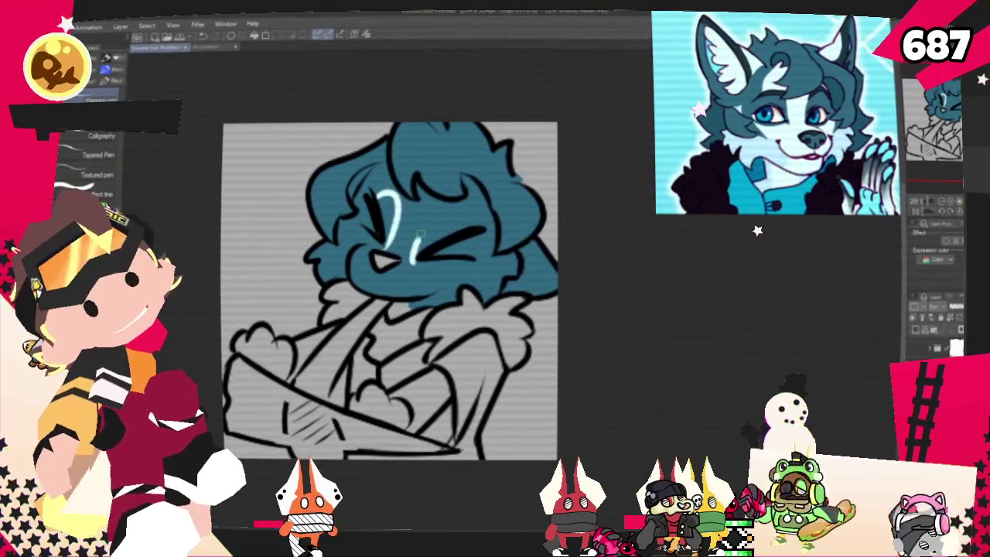
mouse_move(452, 203)
mouse_down()
mouse_move(418, 255)
mouse_move(478, 224)
mouse_up()
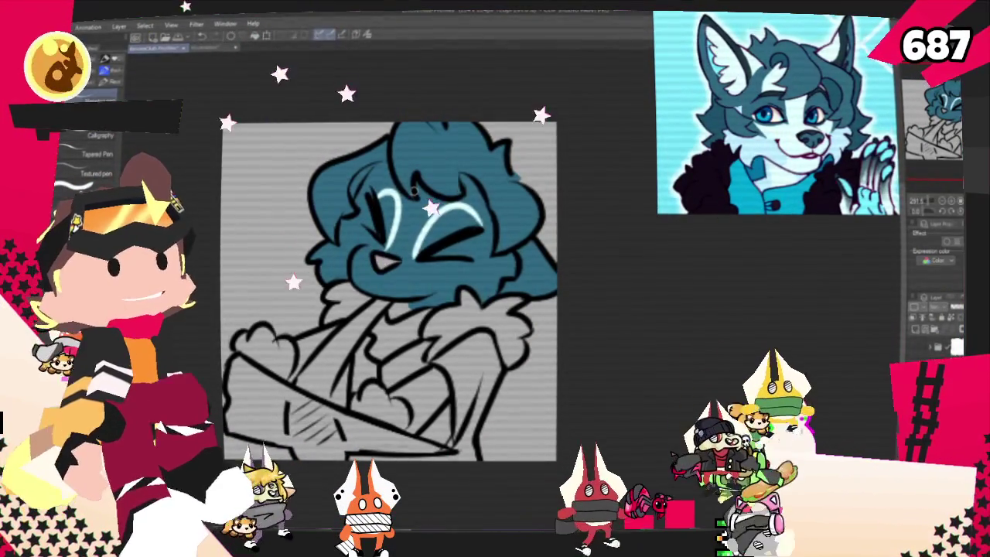